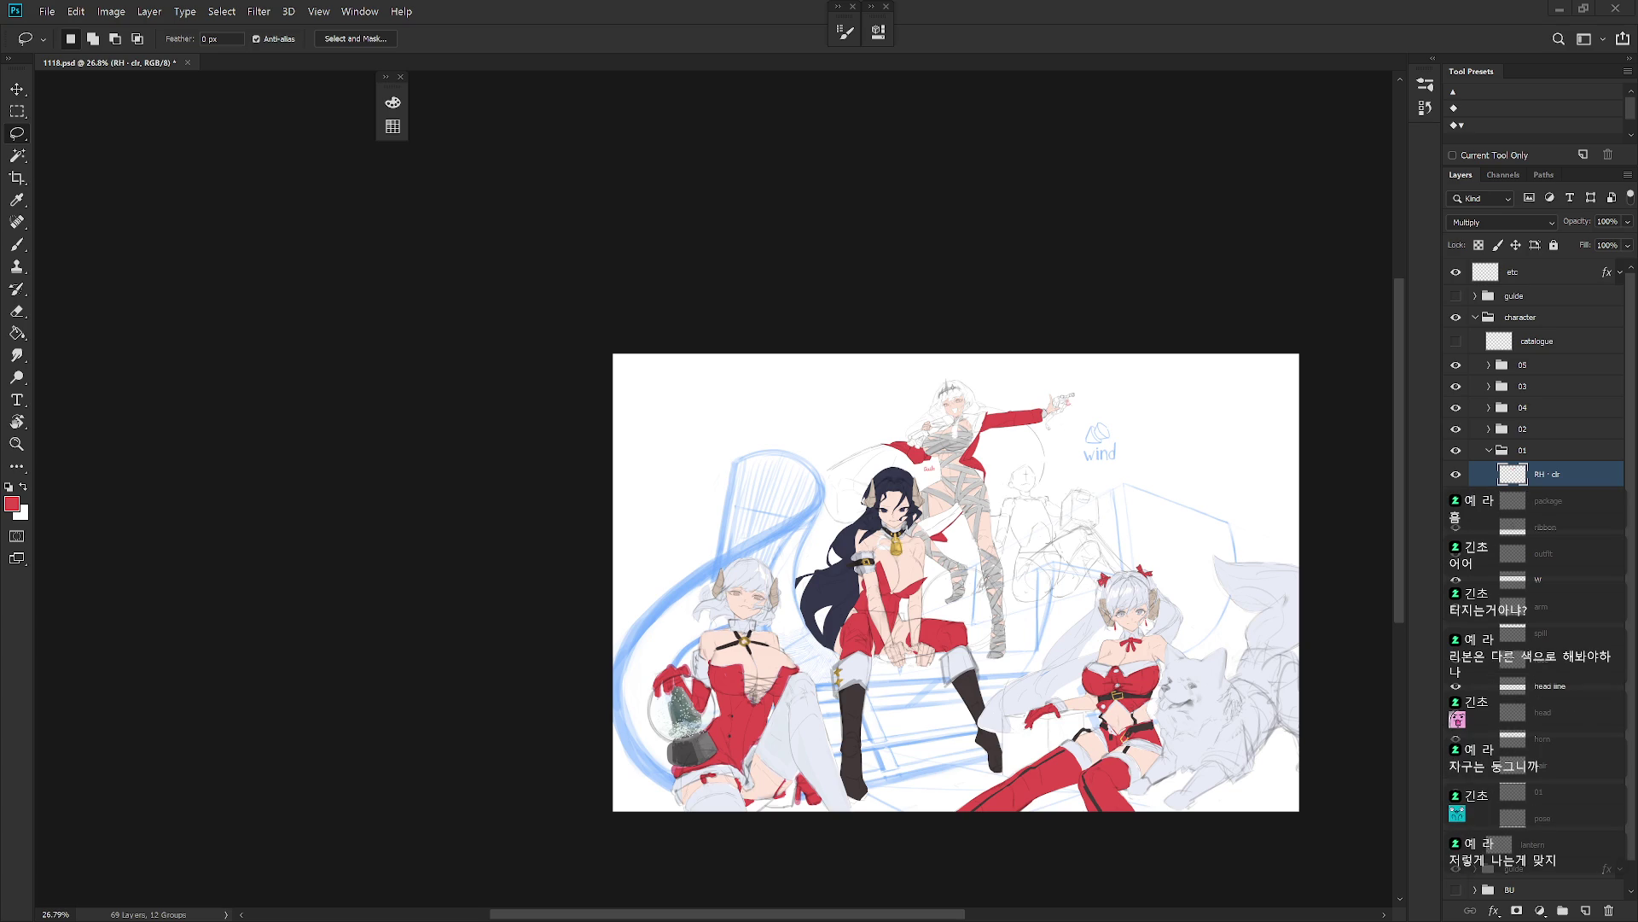
Step: Zoom in on the standing bandaged character and Magic Wand-select its coat and bandages
scroll(853, 480, "up", 5)
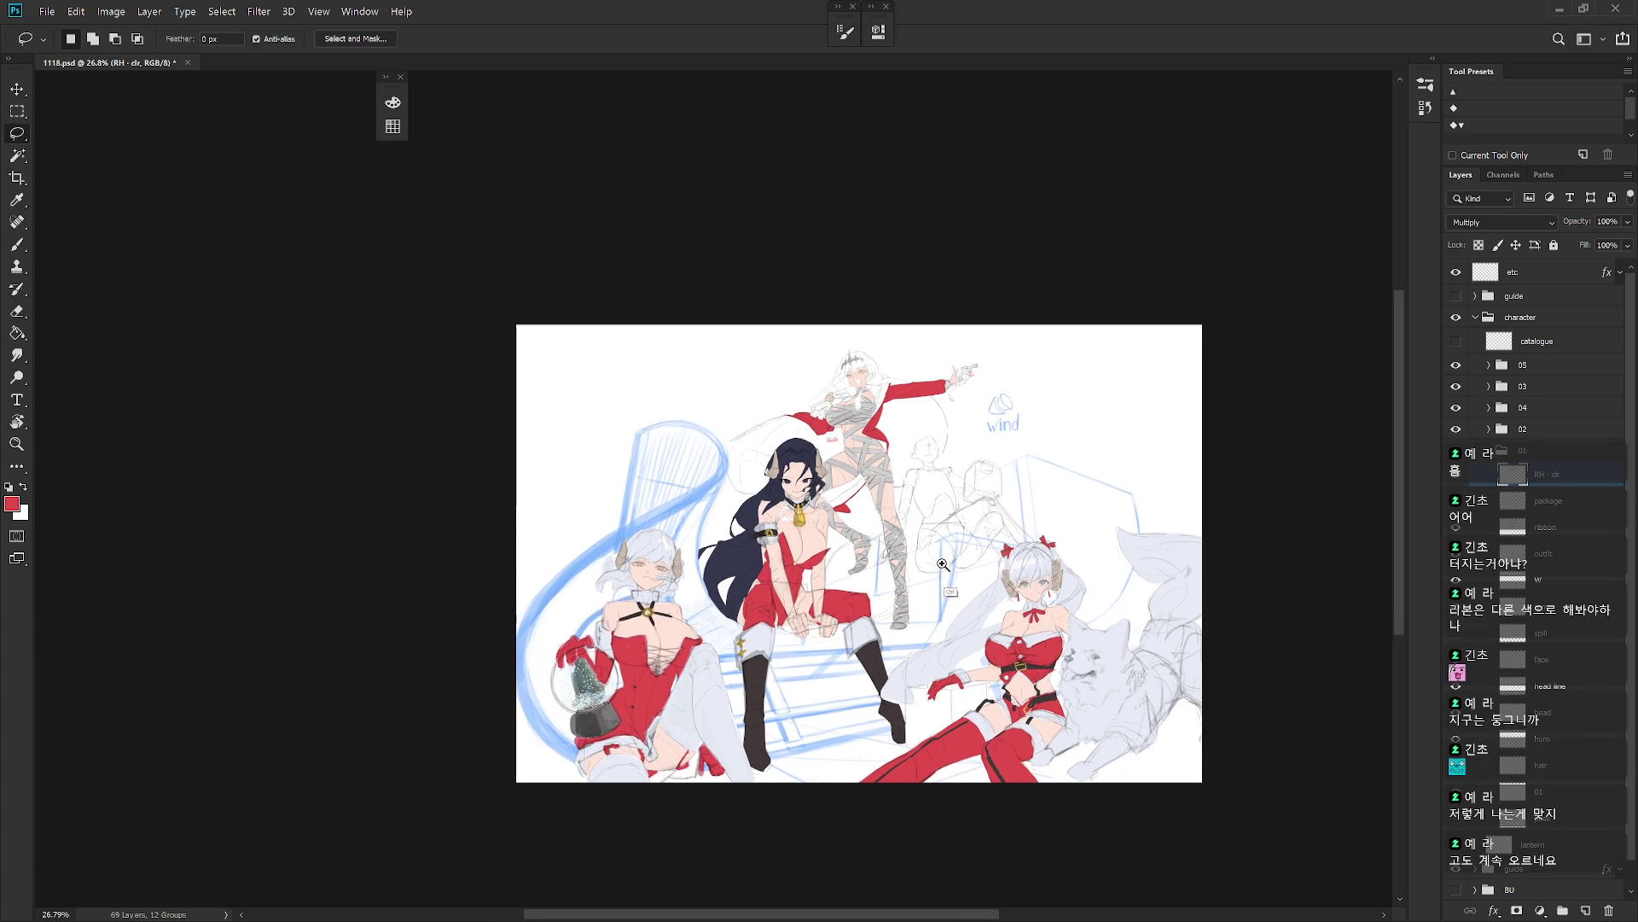
key("b")
scroll(853, 480, "up", 2)
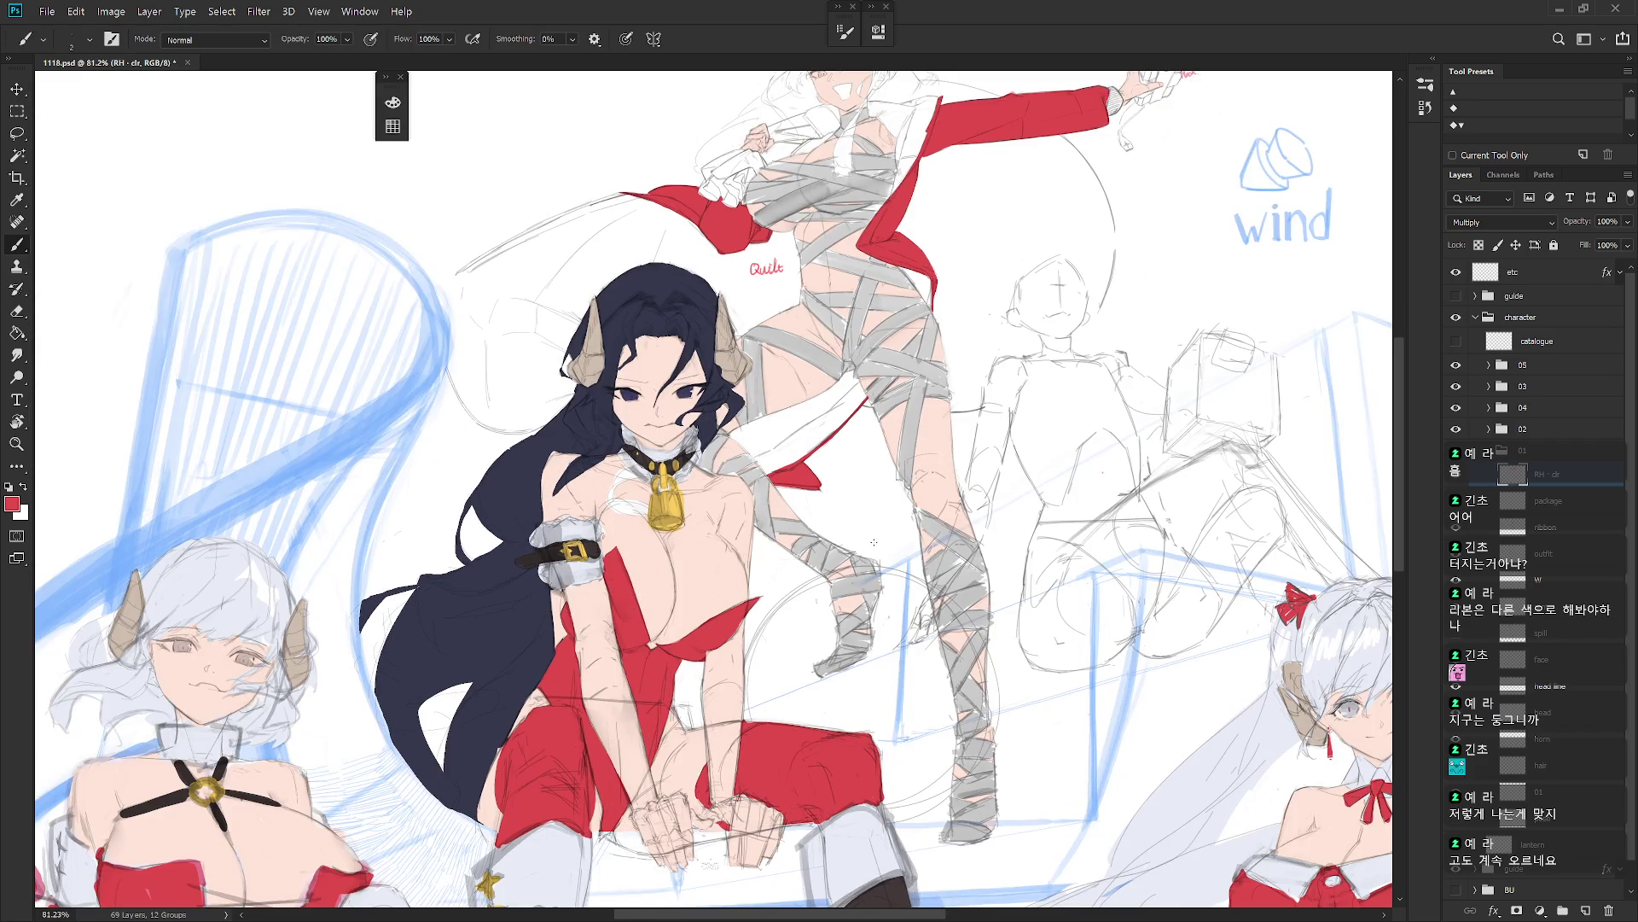
scroll(879, 508, "up", 2)
left_click_drag(947, 496, 874, 636)
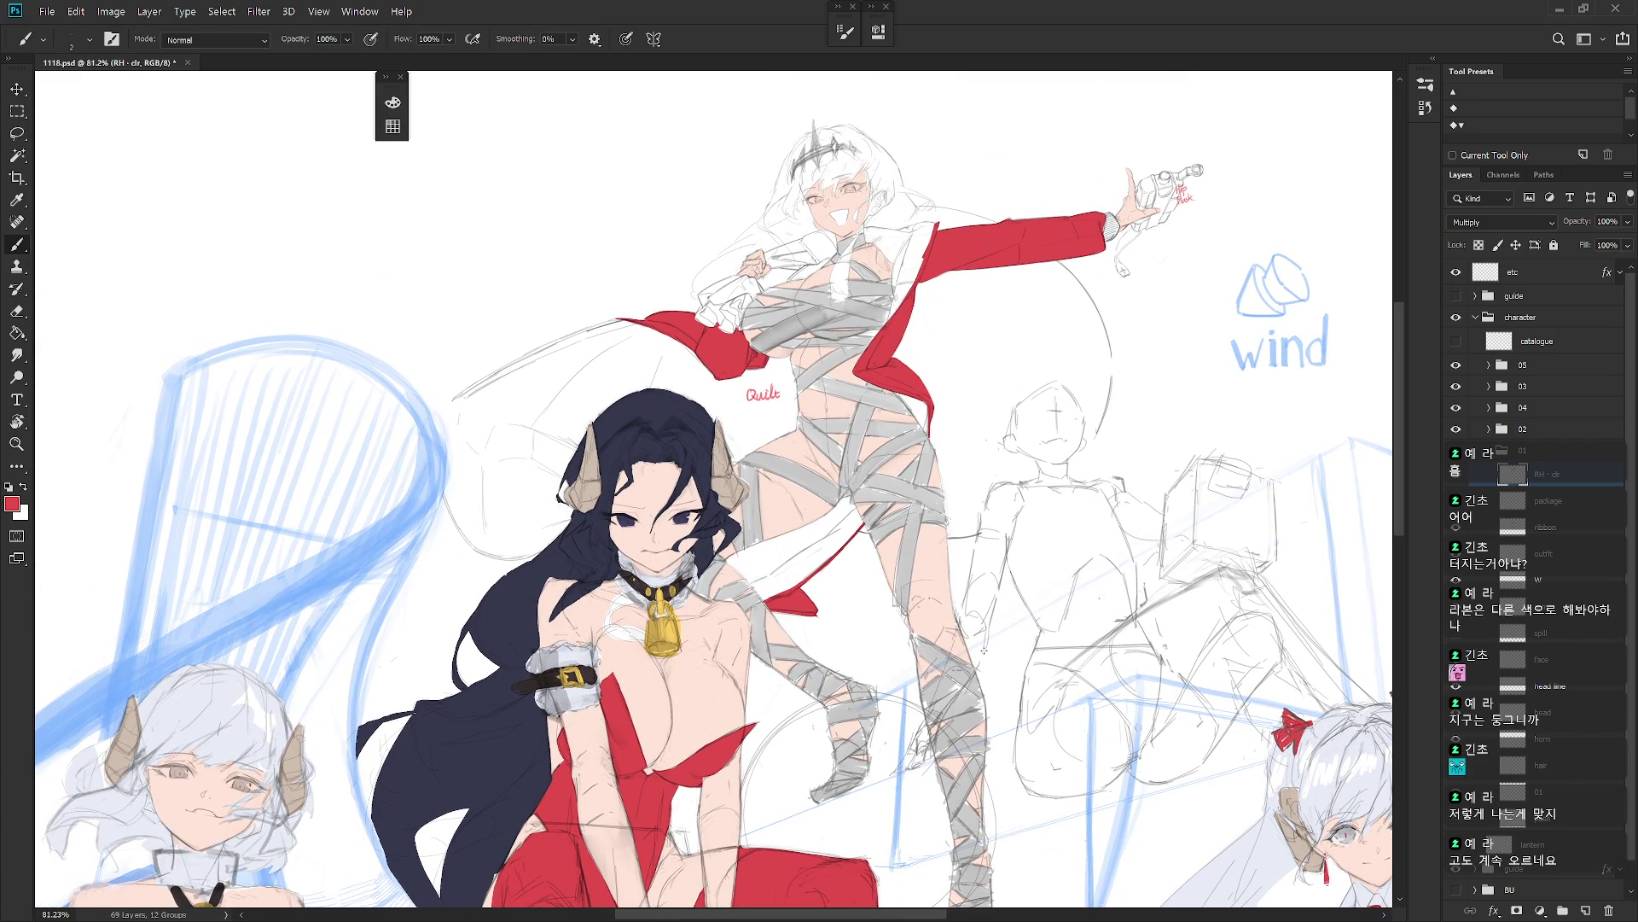
key("w")
left_click(915, 456)
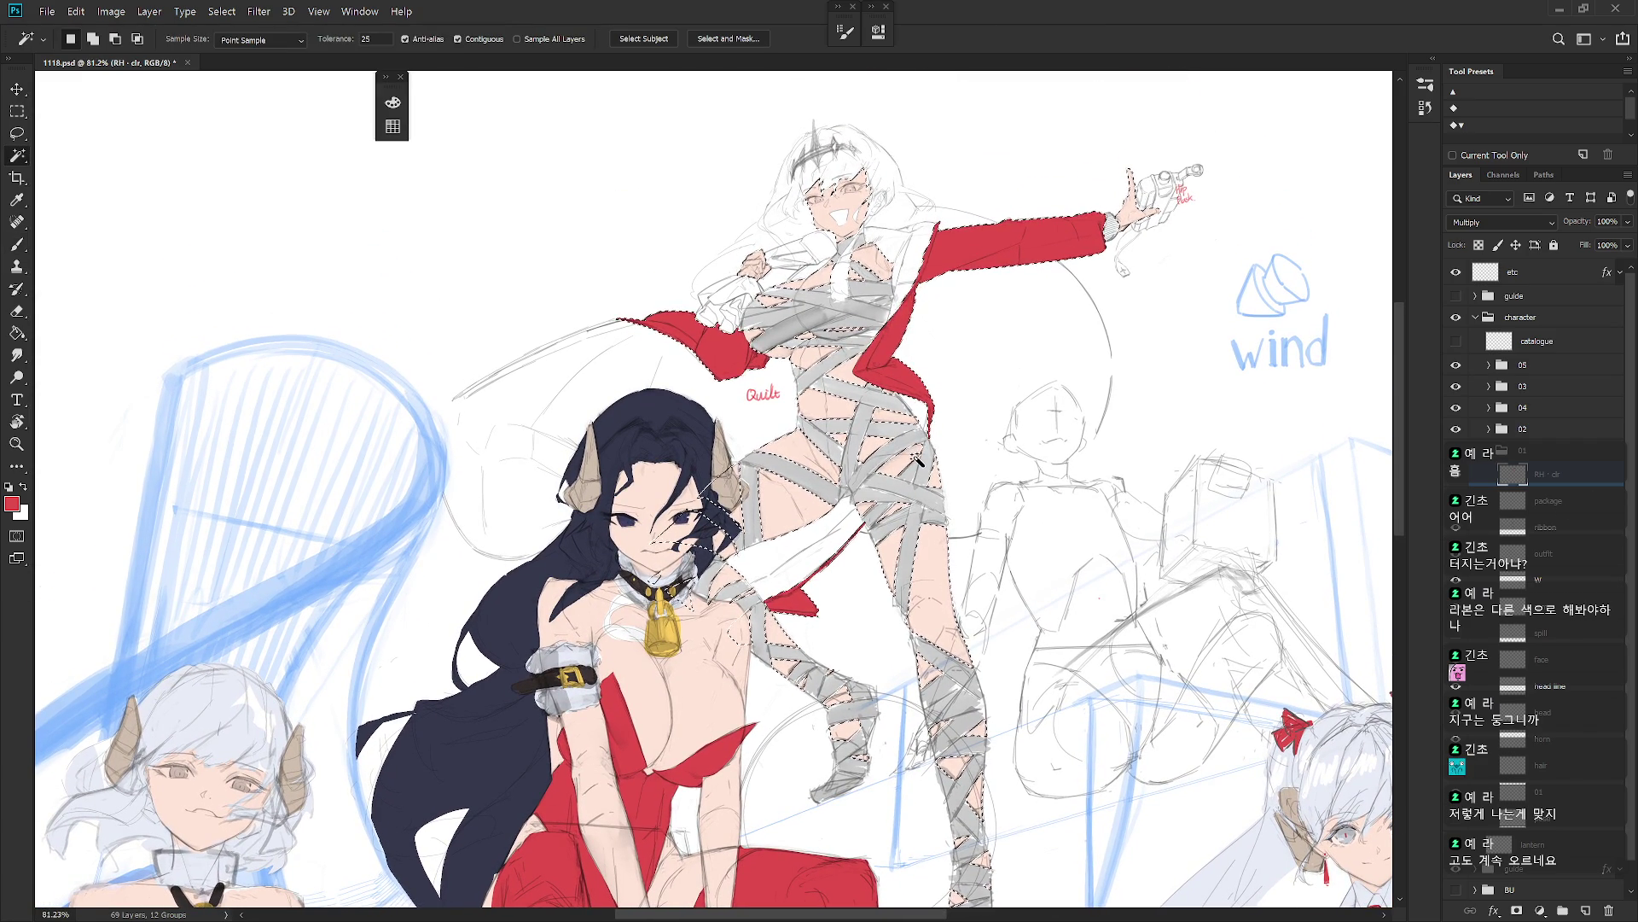
Step: Return to the Brush and clear the selection around the standing character
scroll(918, 460, "down", 4)
scroll(919, 468, "up", 2)
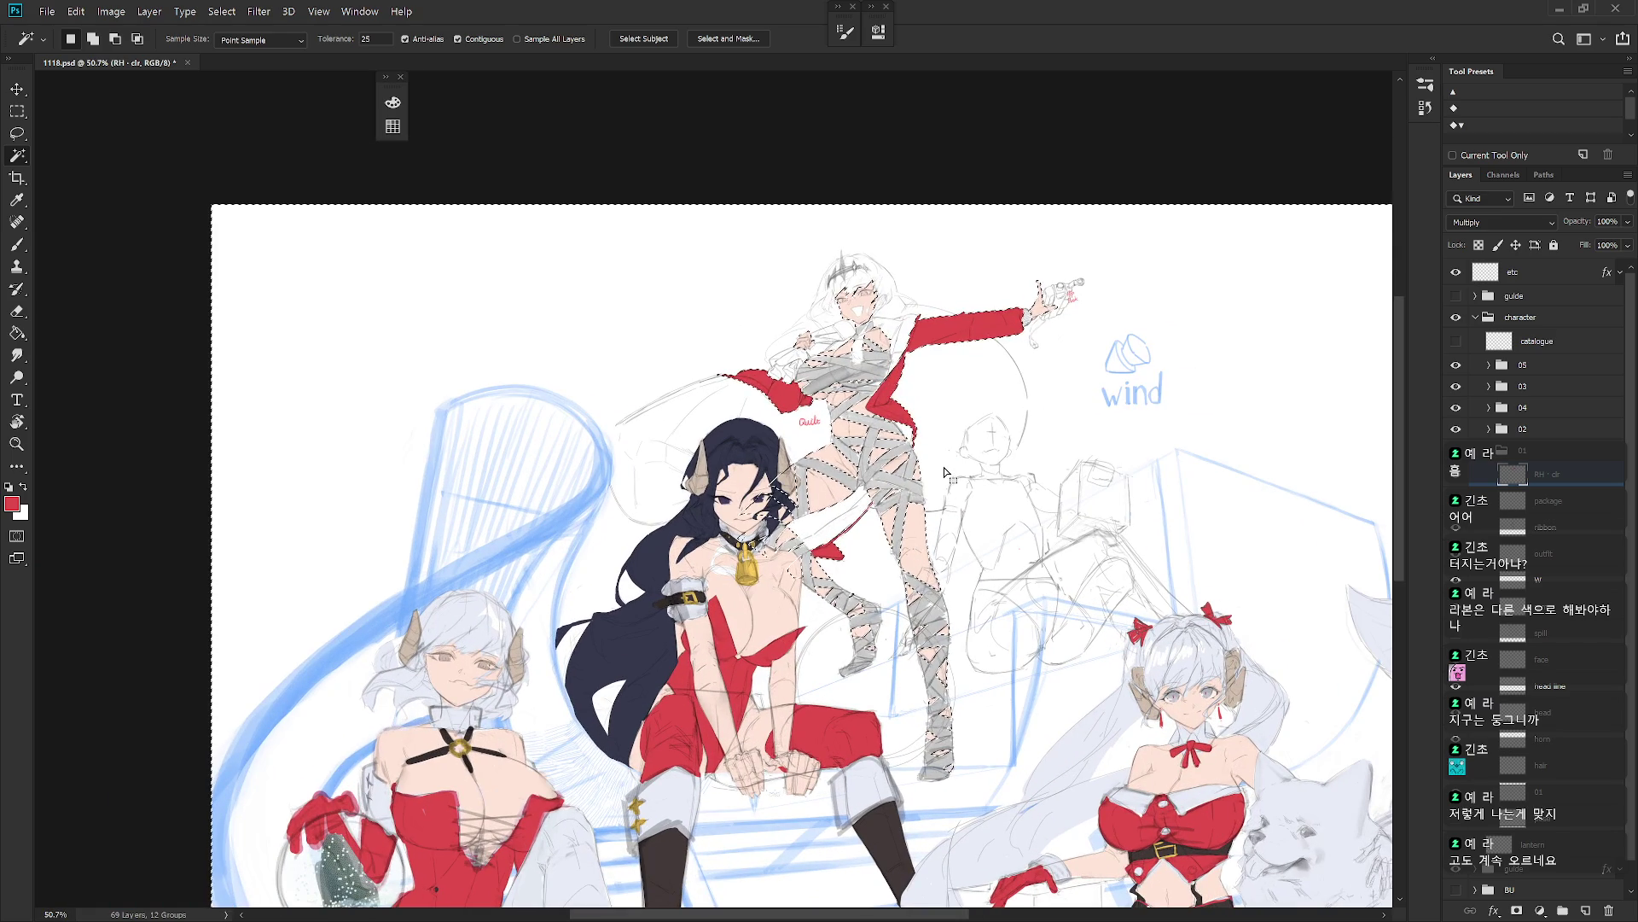
scroll(915, 473, "up", 1)
key("b")
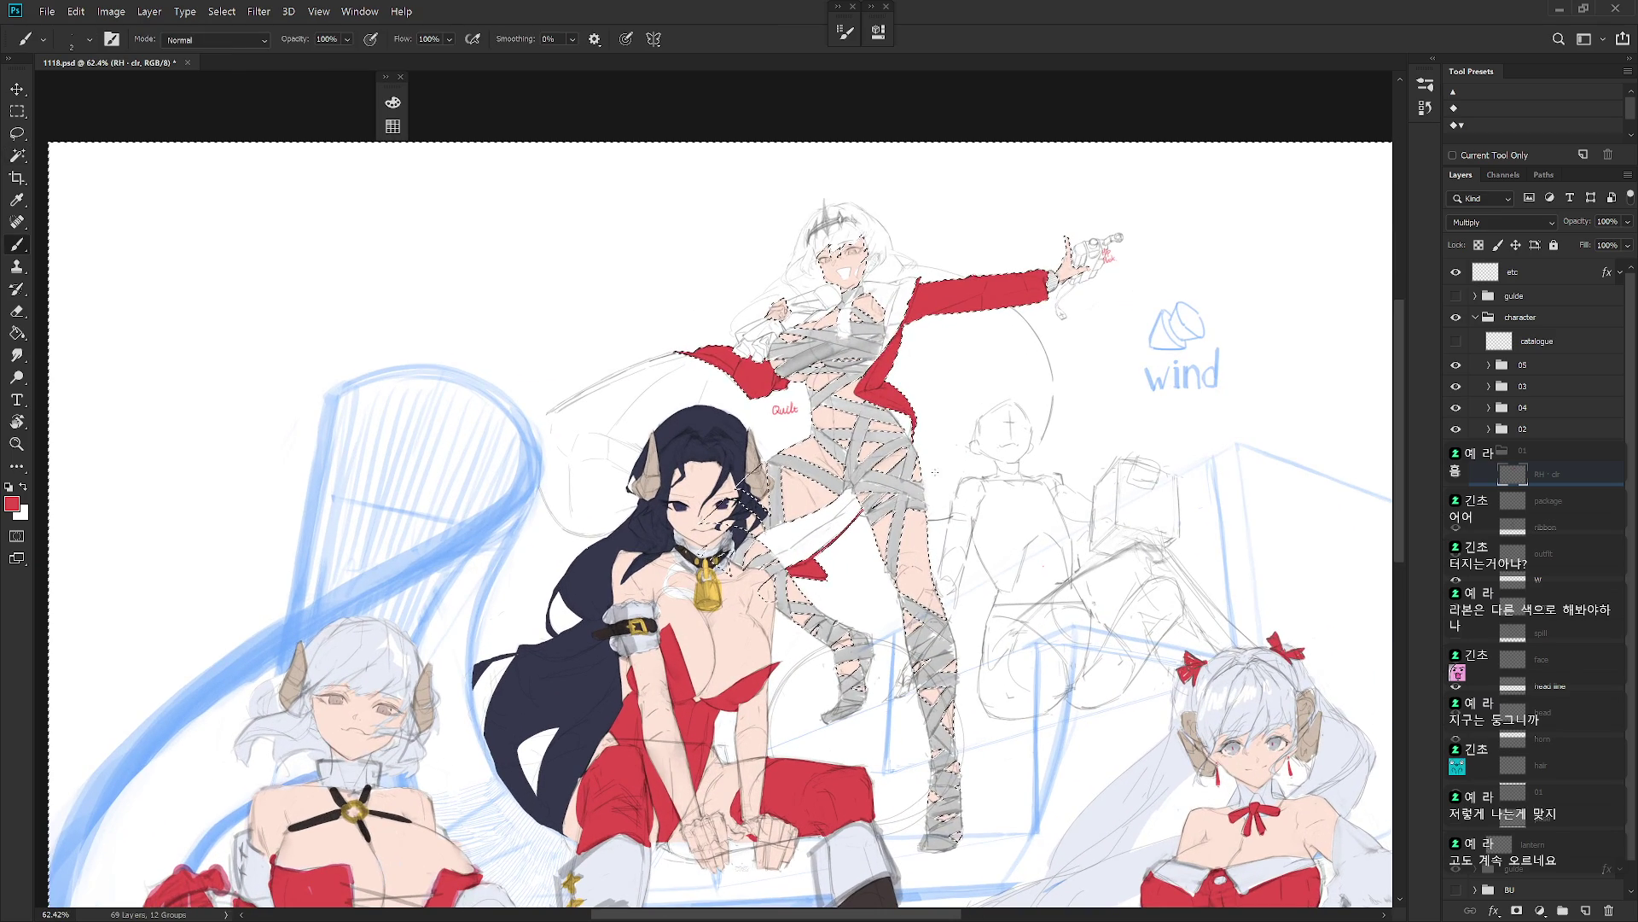
key("ctrl+d")
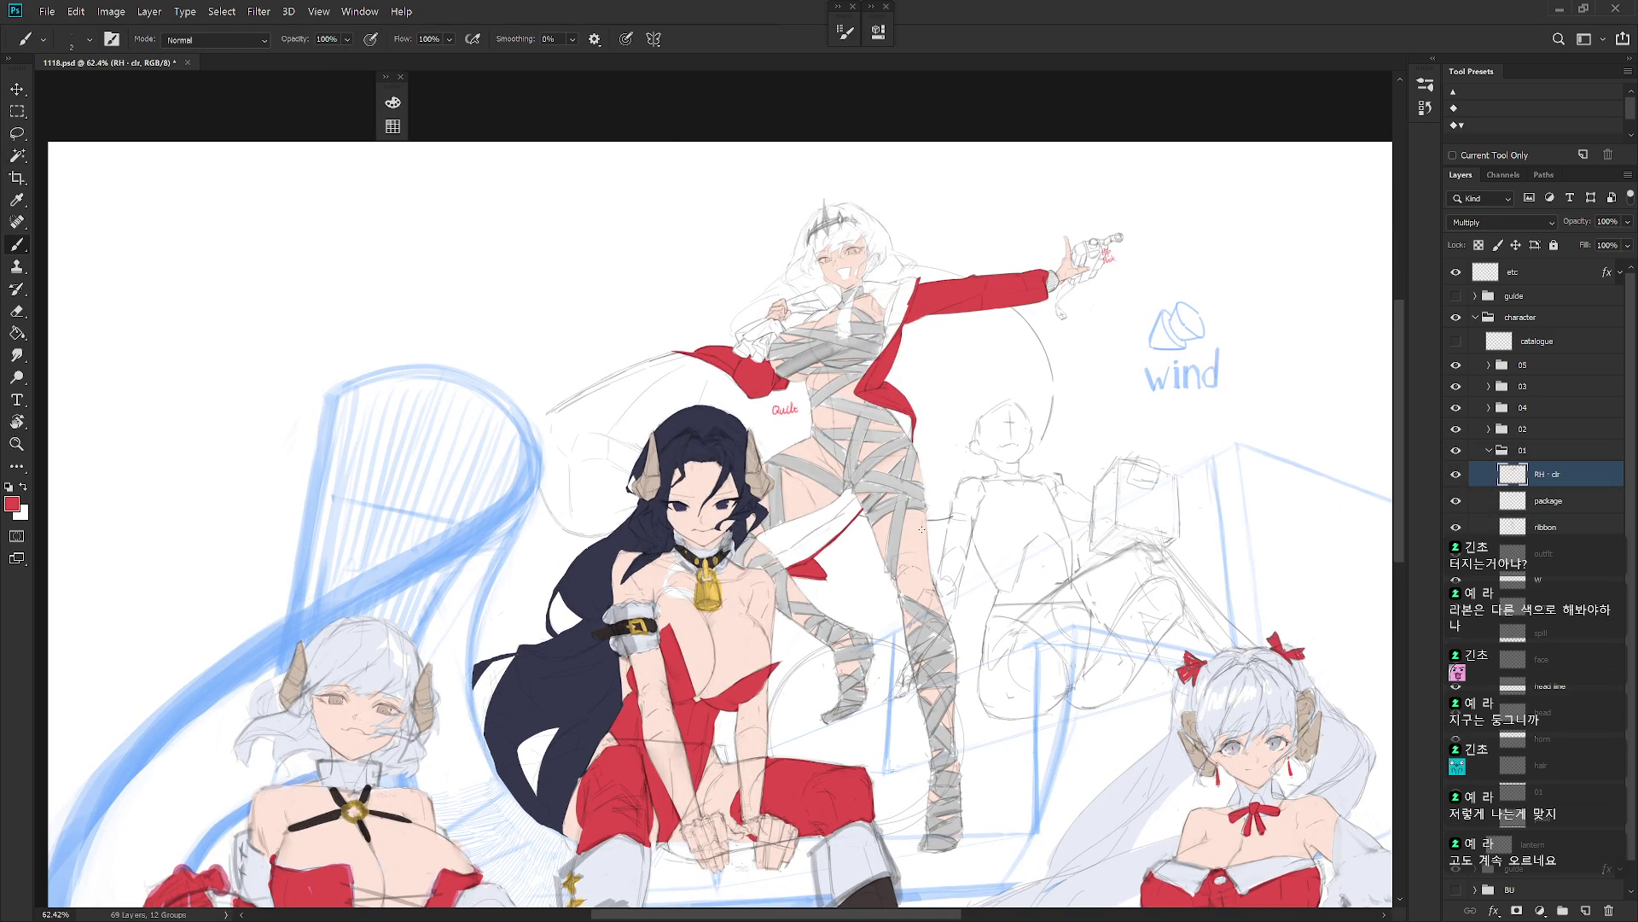
Step: Pick a light golden-yellow paint colour in the Color panel
key("F6")
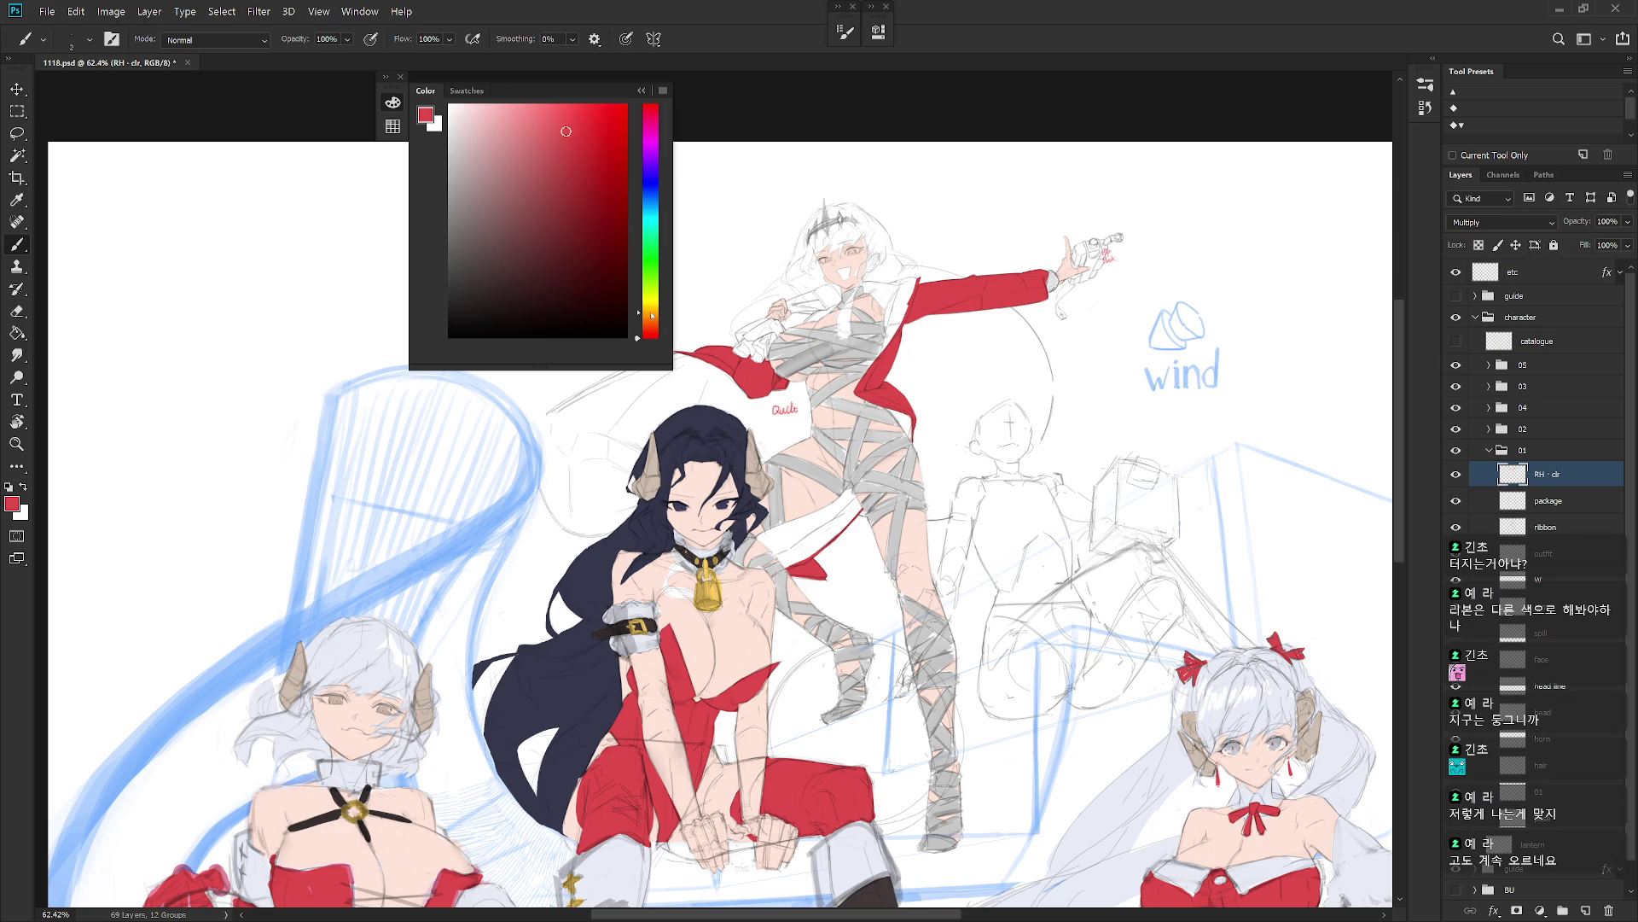
left_click_drag(651, 315, 651, 310)
left_click(545, 117)
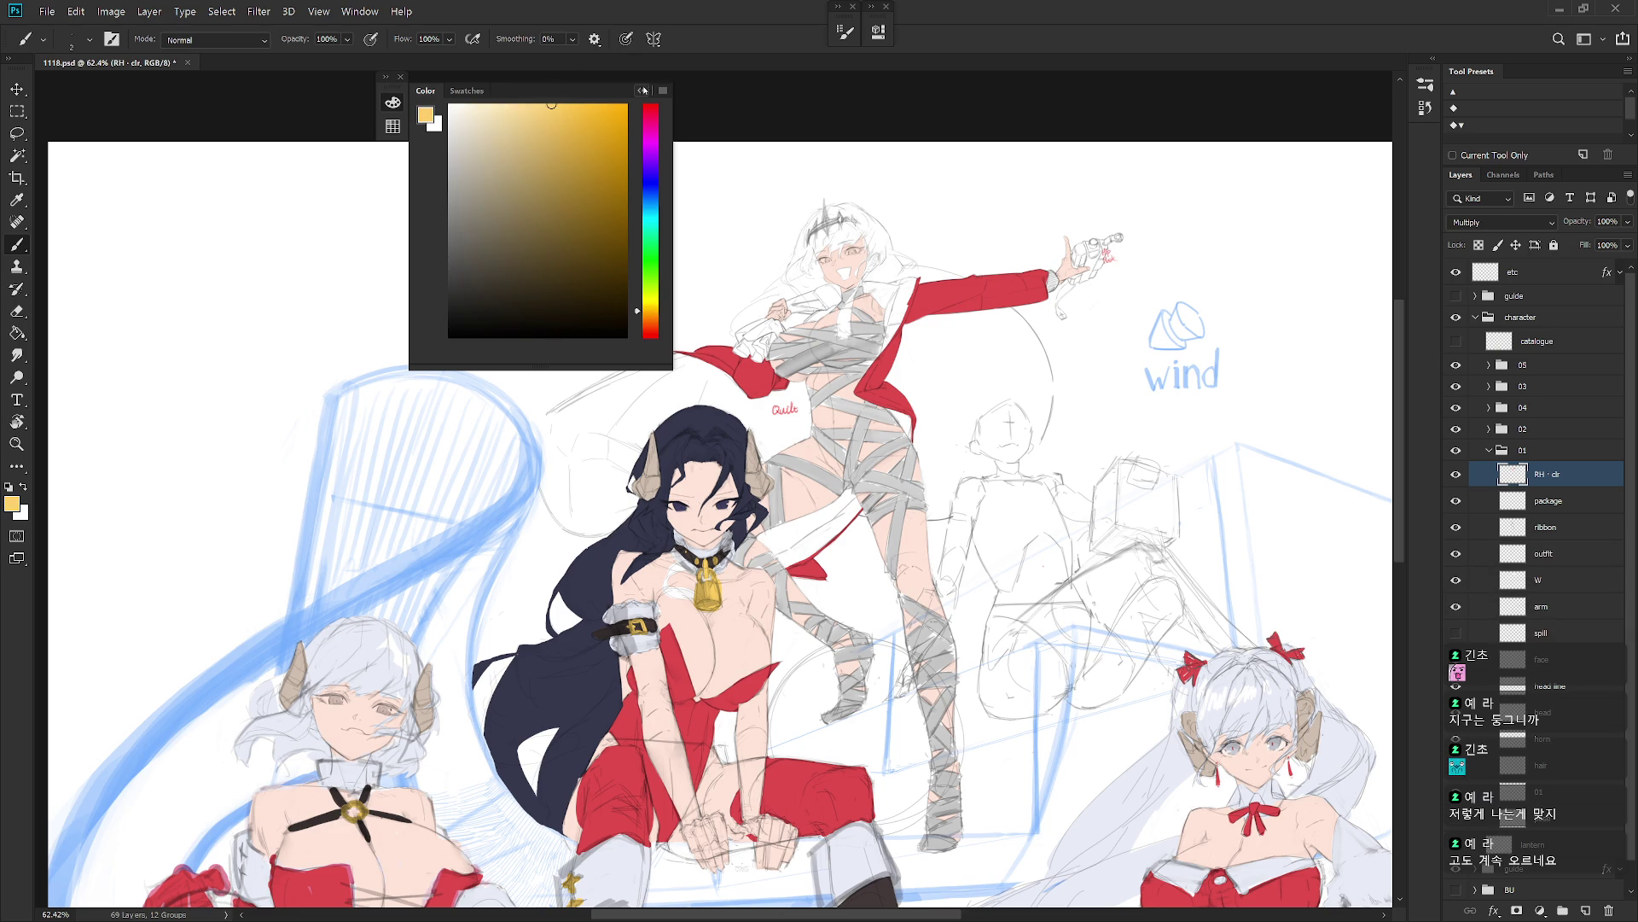
left_click(646, 100)
Step: Choose the small hard Hard_set03 brush from the brush presets
right_click(1007, 529)
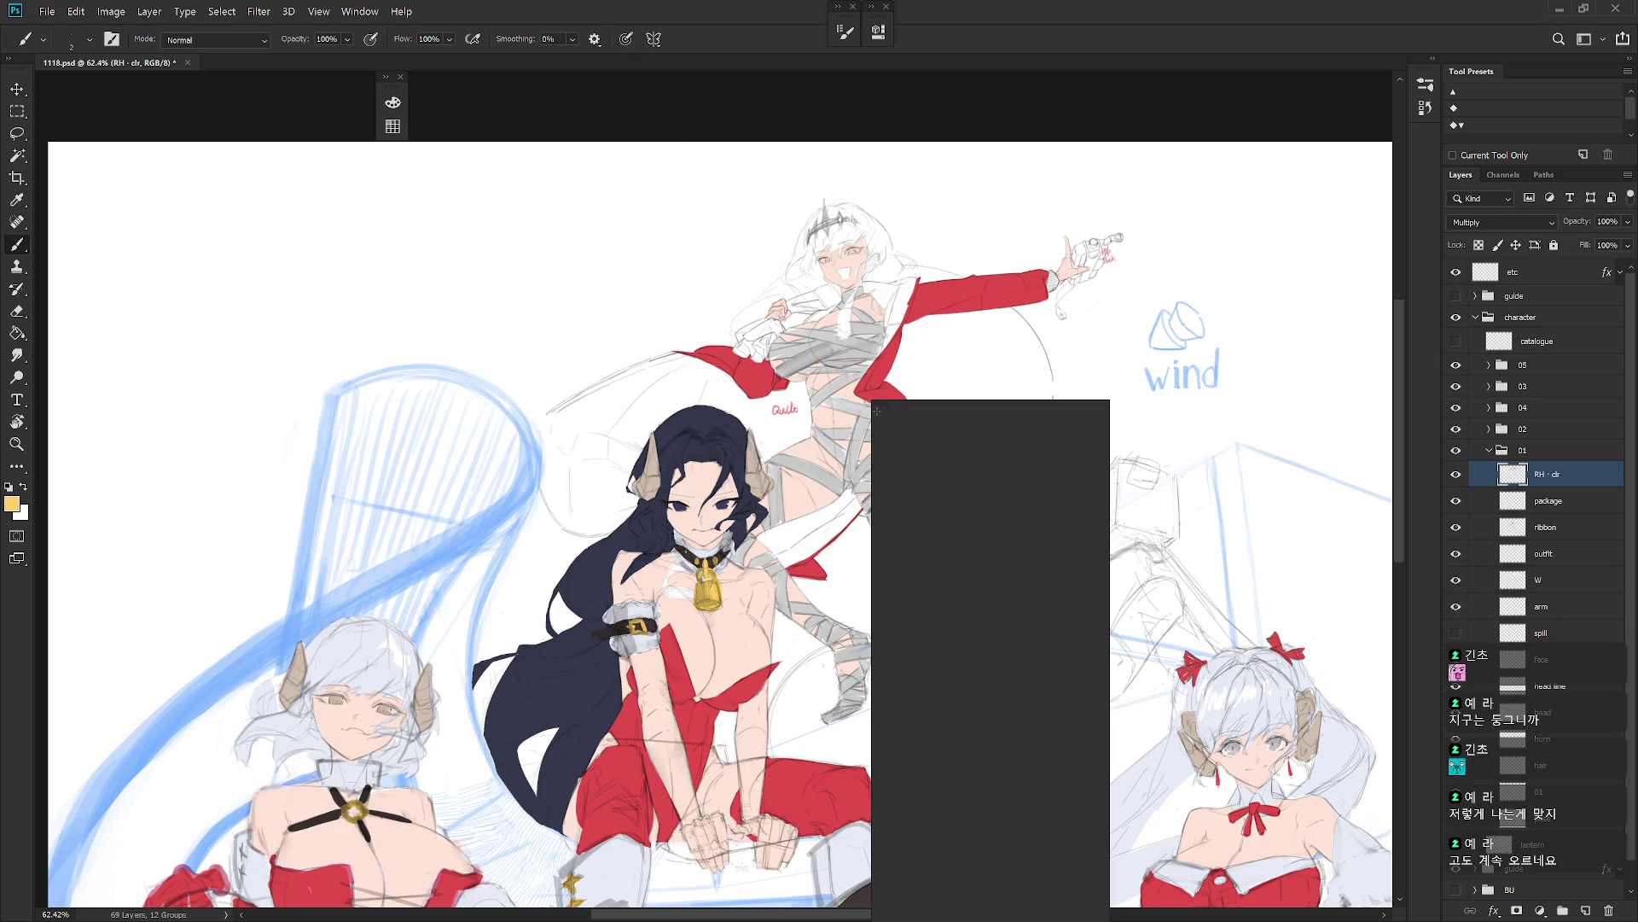
left_click(1574, 482)
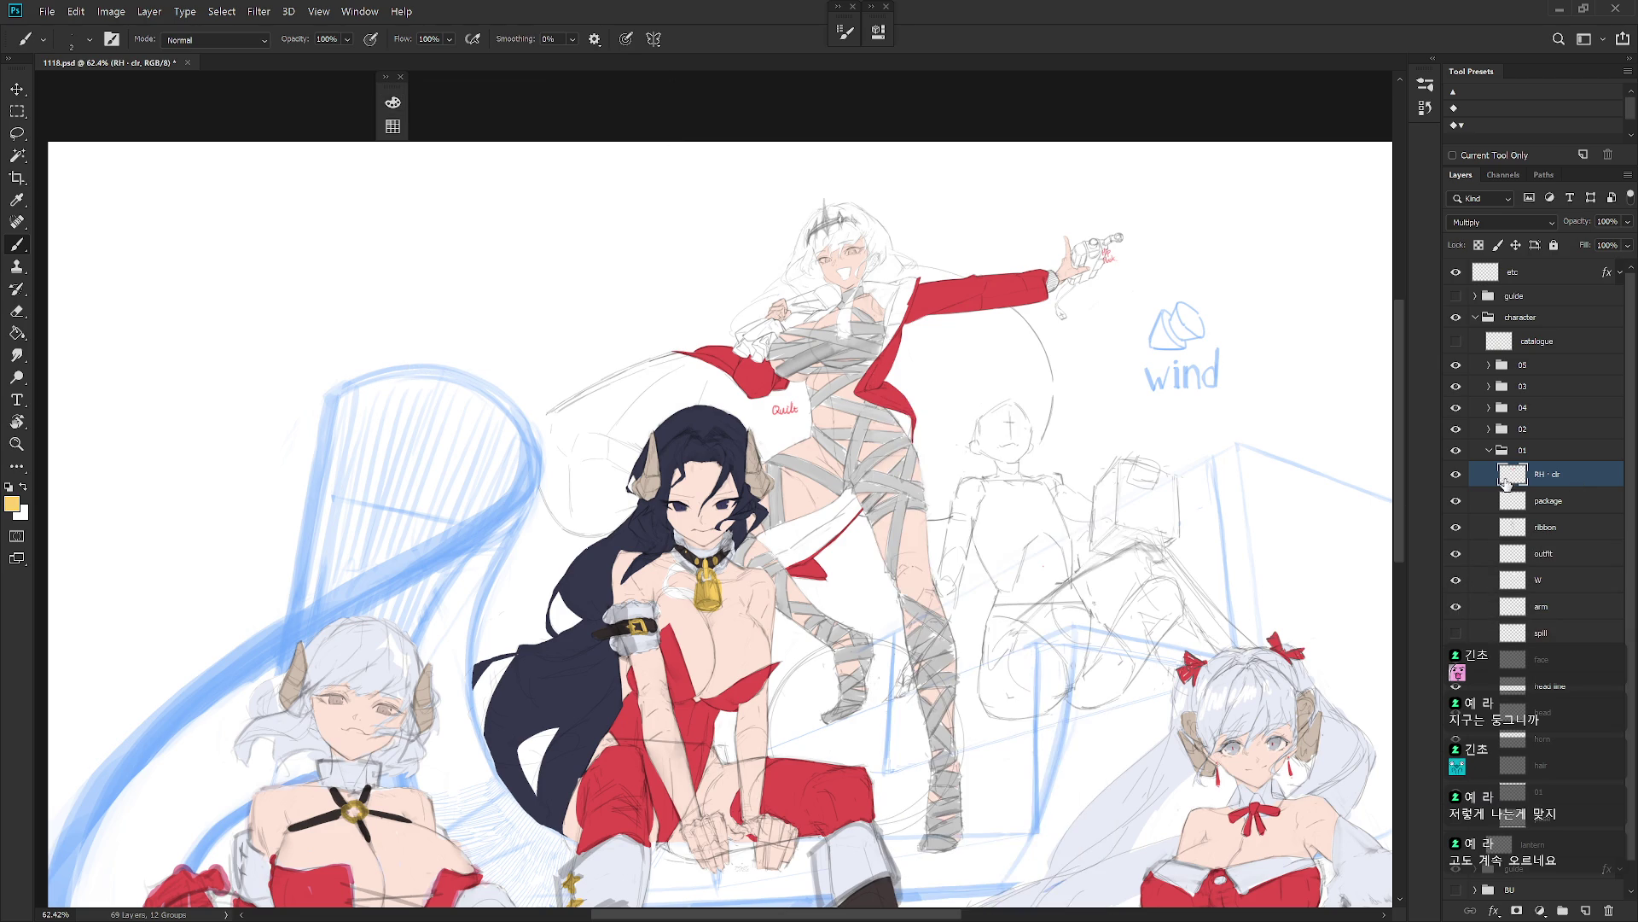
right_click(1195, 529)
scroll(1252, 560, "up", 10)
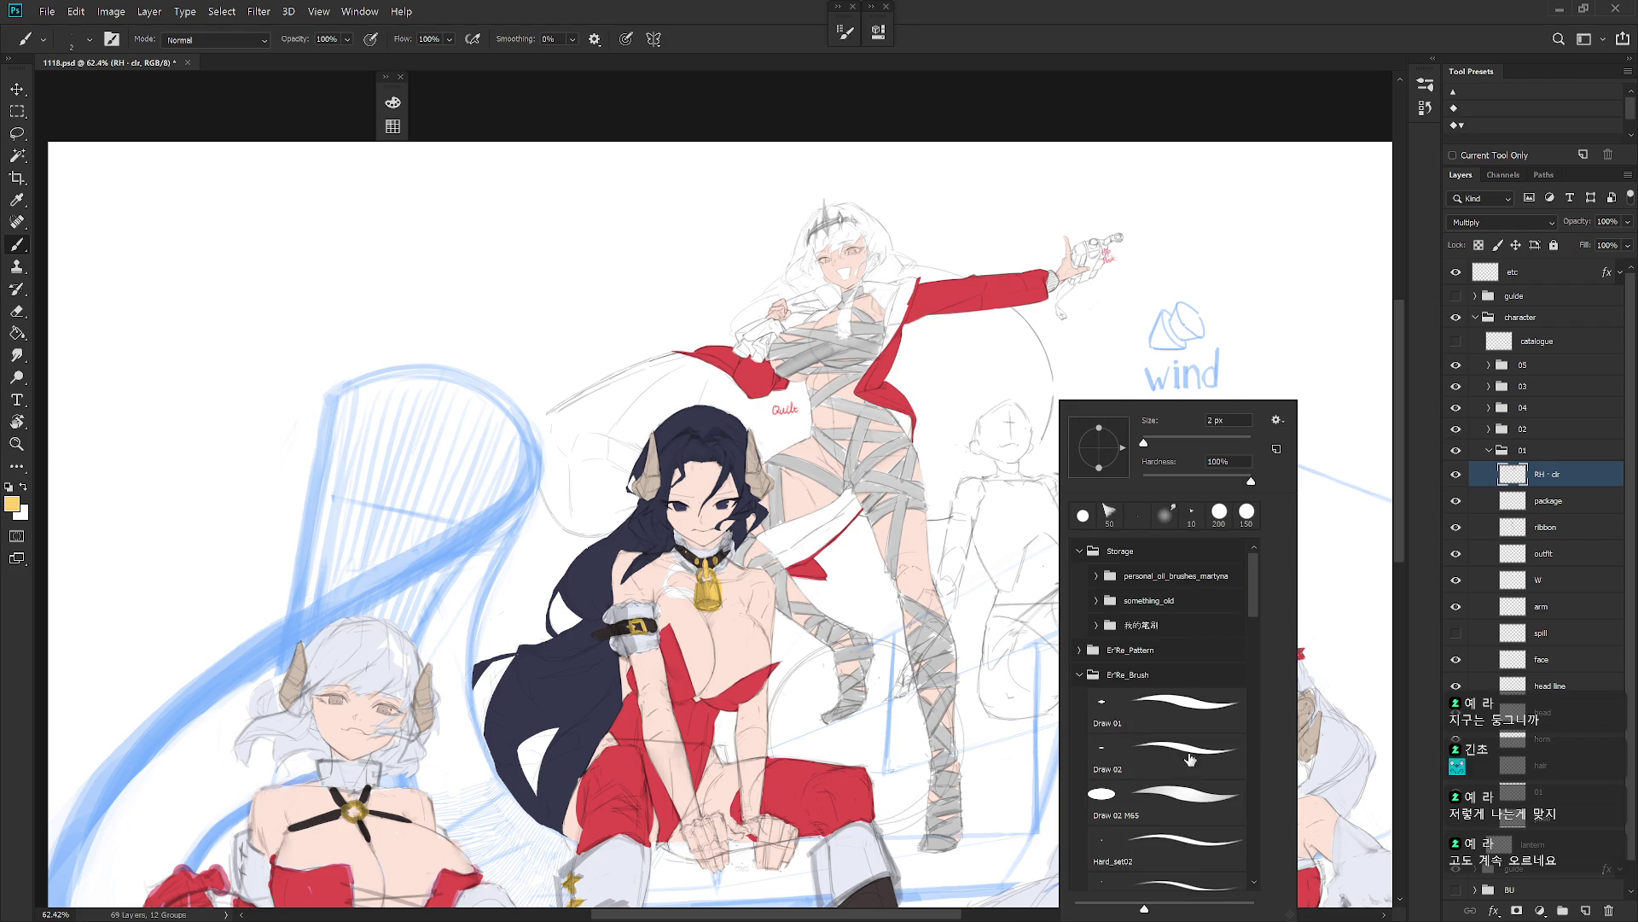
left_click(1184, 879)
left_click(1564, 485)
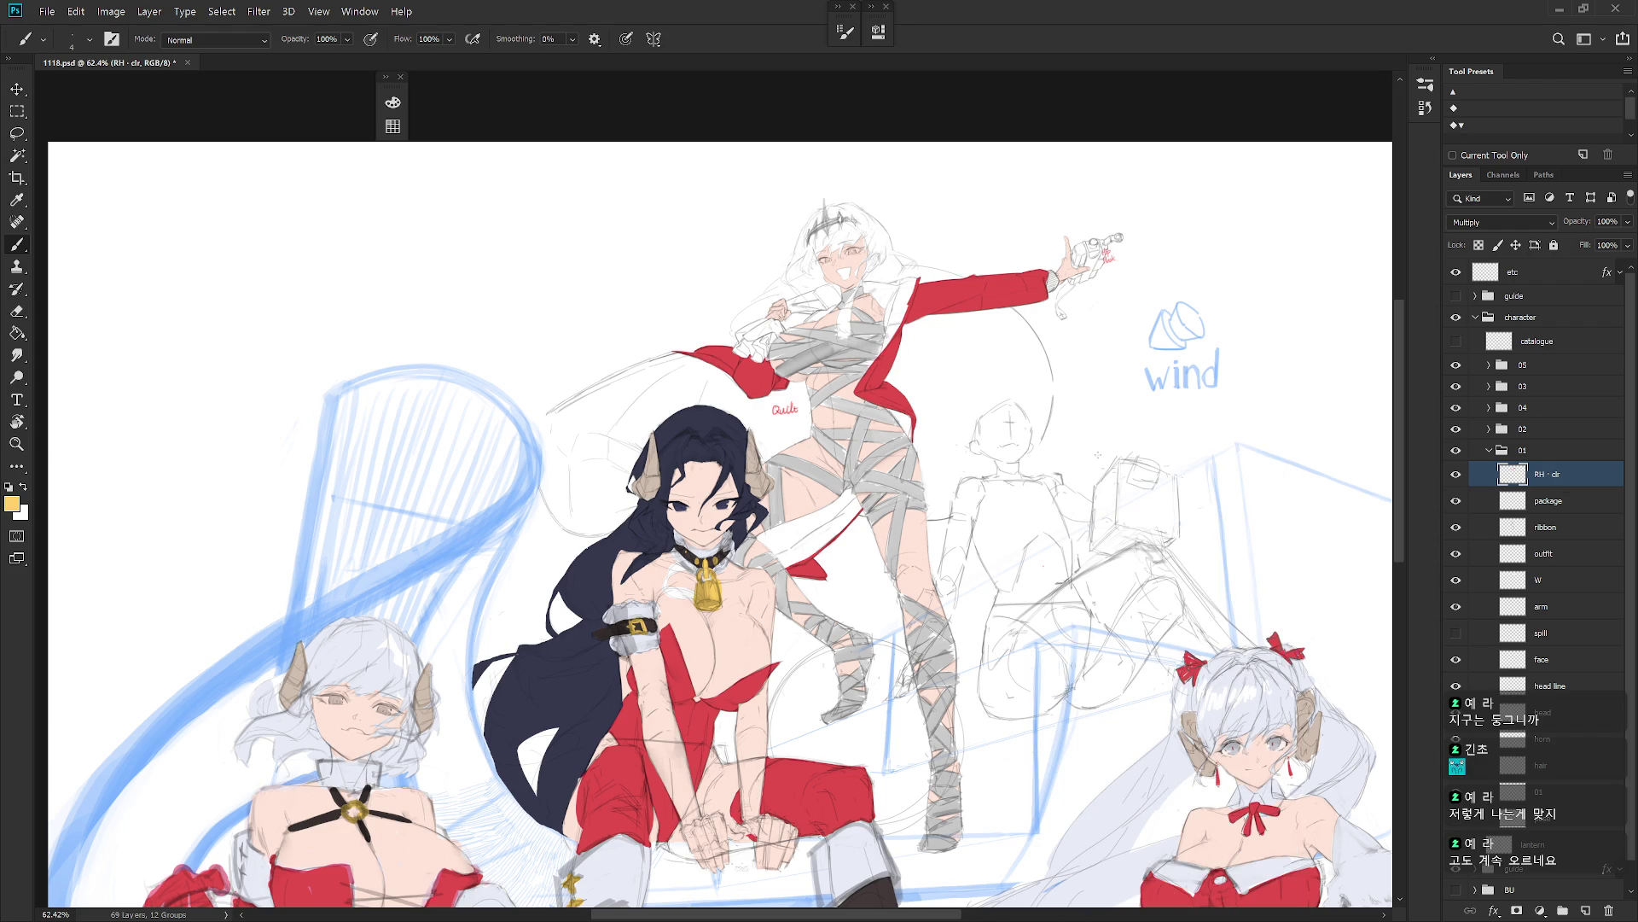
key("F6")
key("F6")
Step: Set the brush to Behind mode, duplicate RH · clr and hide the original layer
right_click(892, 530, "shift")
left_click(953, 438)
key("ctrl+shift+n")
key("Escape")
key("ctrl+j")
left_click(1455, 501)
Step: Zoom onto the upper body and paint yellow along the chest behind the bandages
mouse_move(828, 333)
left_mouse_down()
mouse_move(888, 333)
mouse_move(887, 410)
left_mouse_up()
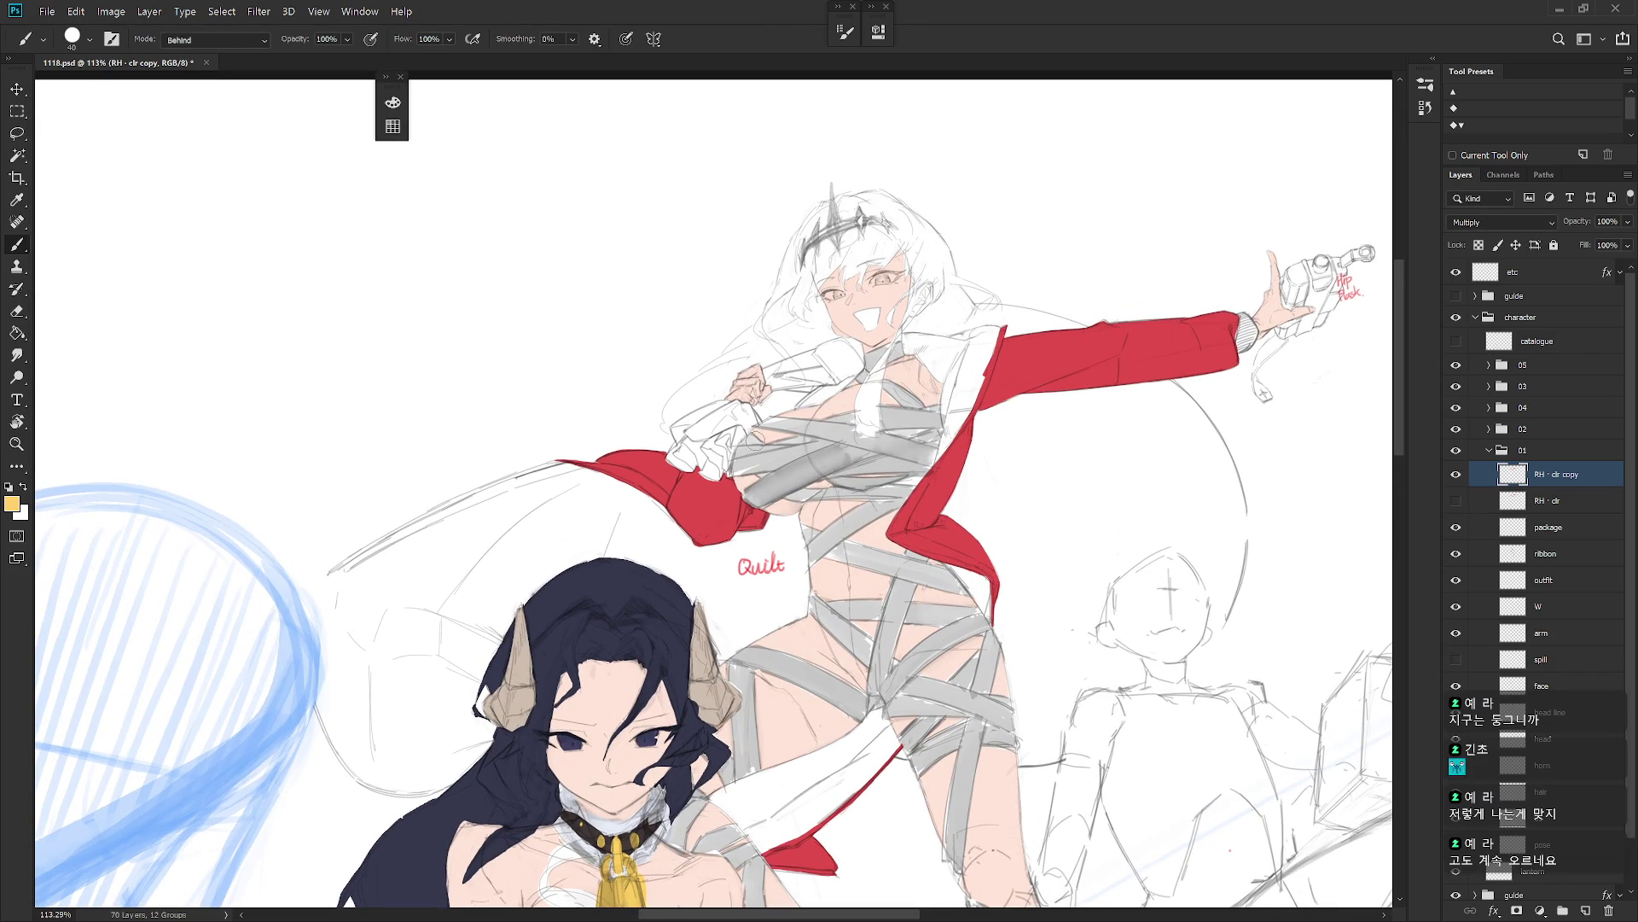
left_click_drag(751, 478, 785, 478)
key("ctrl+z")
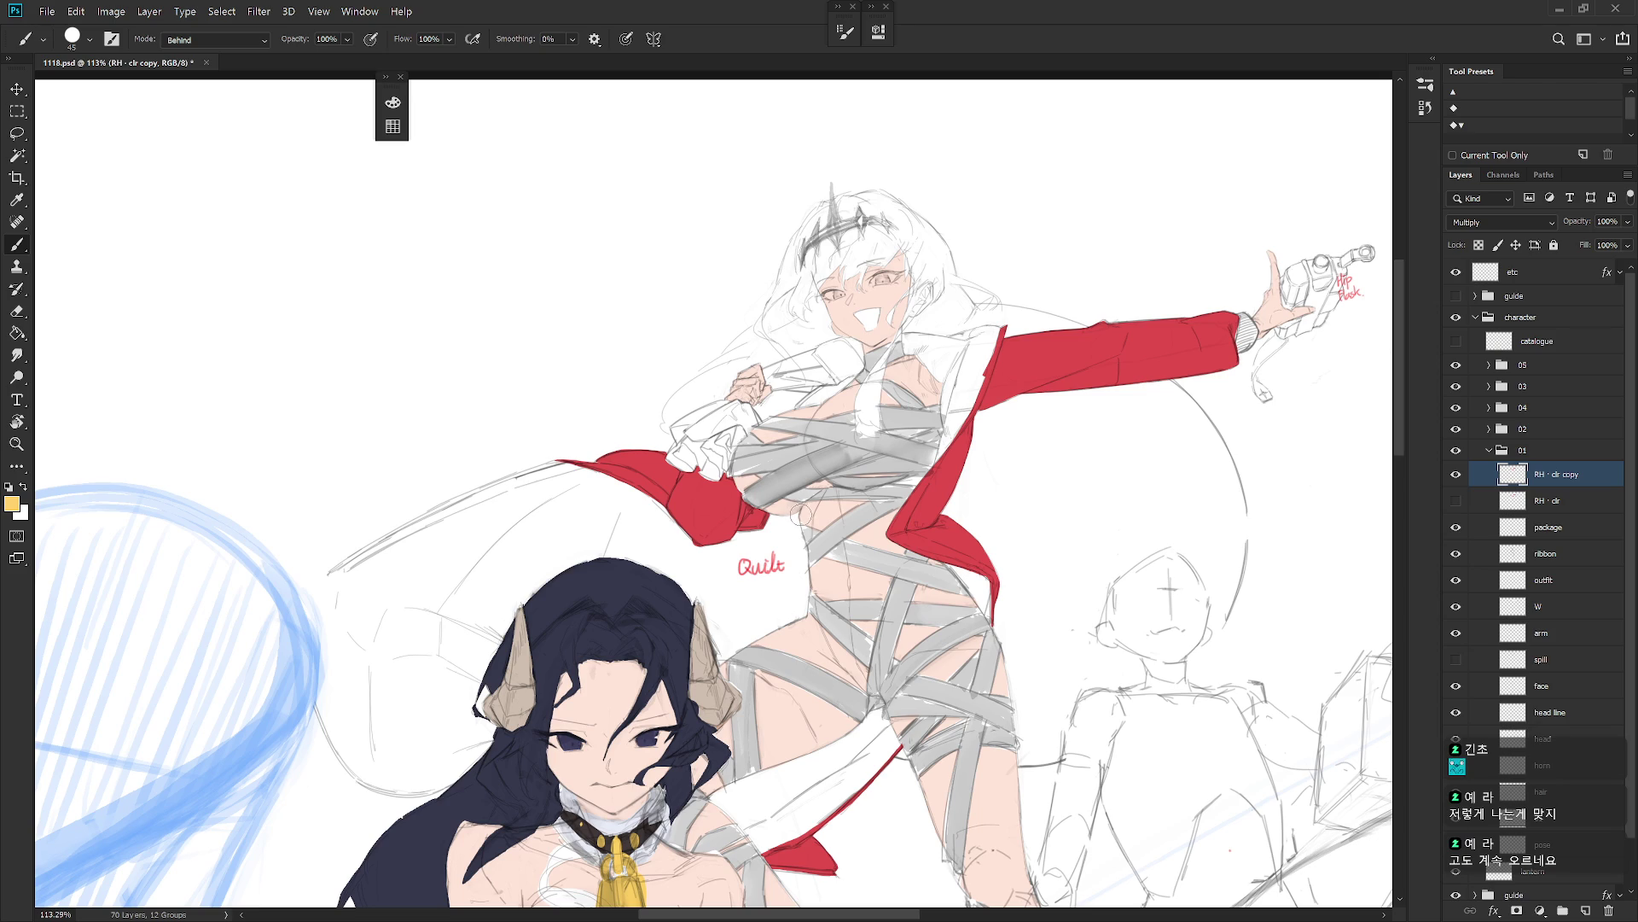
mouse_move(751, 435)
left_mouse_down()
mouse_move(738, 471)
mouse_move(759, 495)
mouse_move(781, 444)
mouse_move(806, 504)
mouse_move(828, 431)
mouse_move(840, 495)
mouse_move(854, 436)
mouse_move(867, 503)
mouse_move(895, 435)
mouse_move(926, 512)
mouse_move(939, 431)
mouse_move(943, 486)
left_mouse_up()
scroll(942, 470, "down", 5)
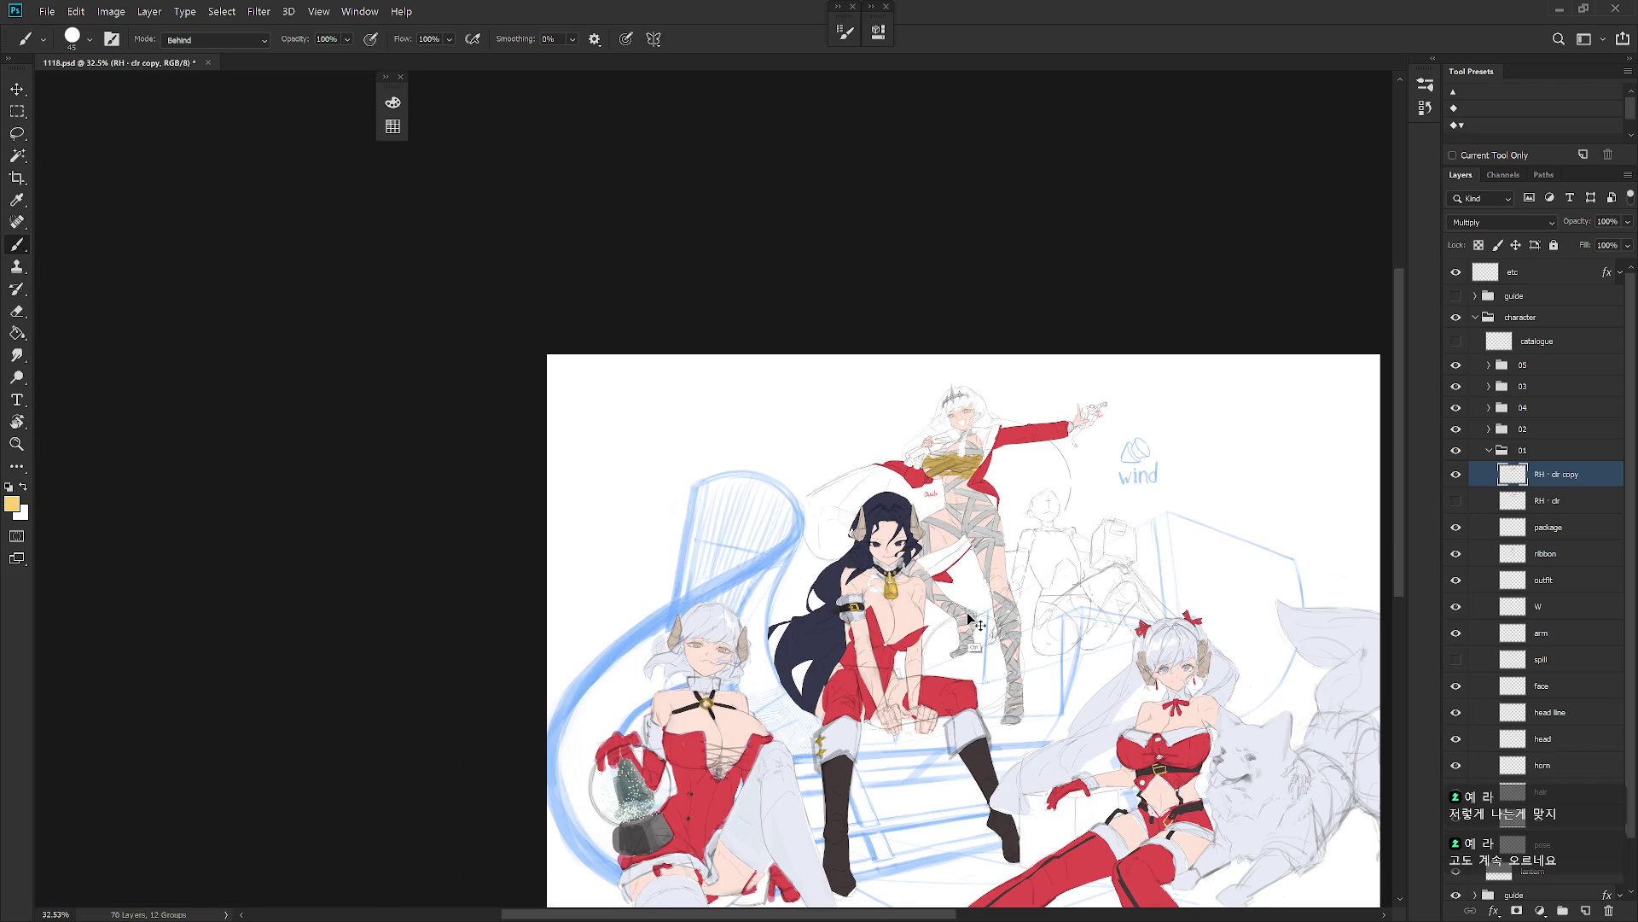
Step: Undo the yellow scribble, pick dark navy, and paint navy over the chest bandages
key("ctrl+z")
scroll(970, 461, "up", 3)
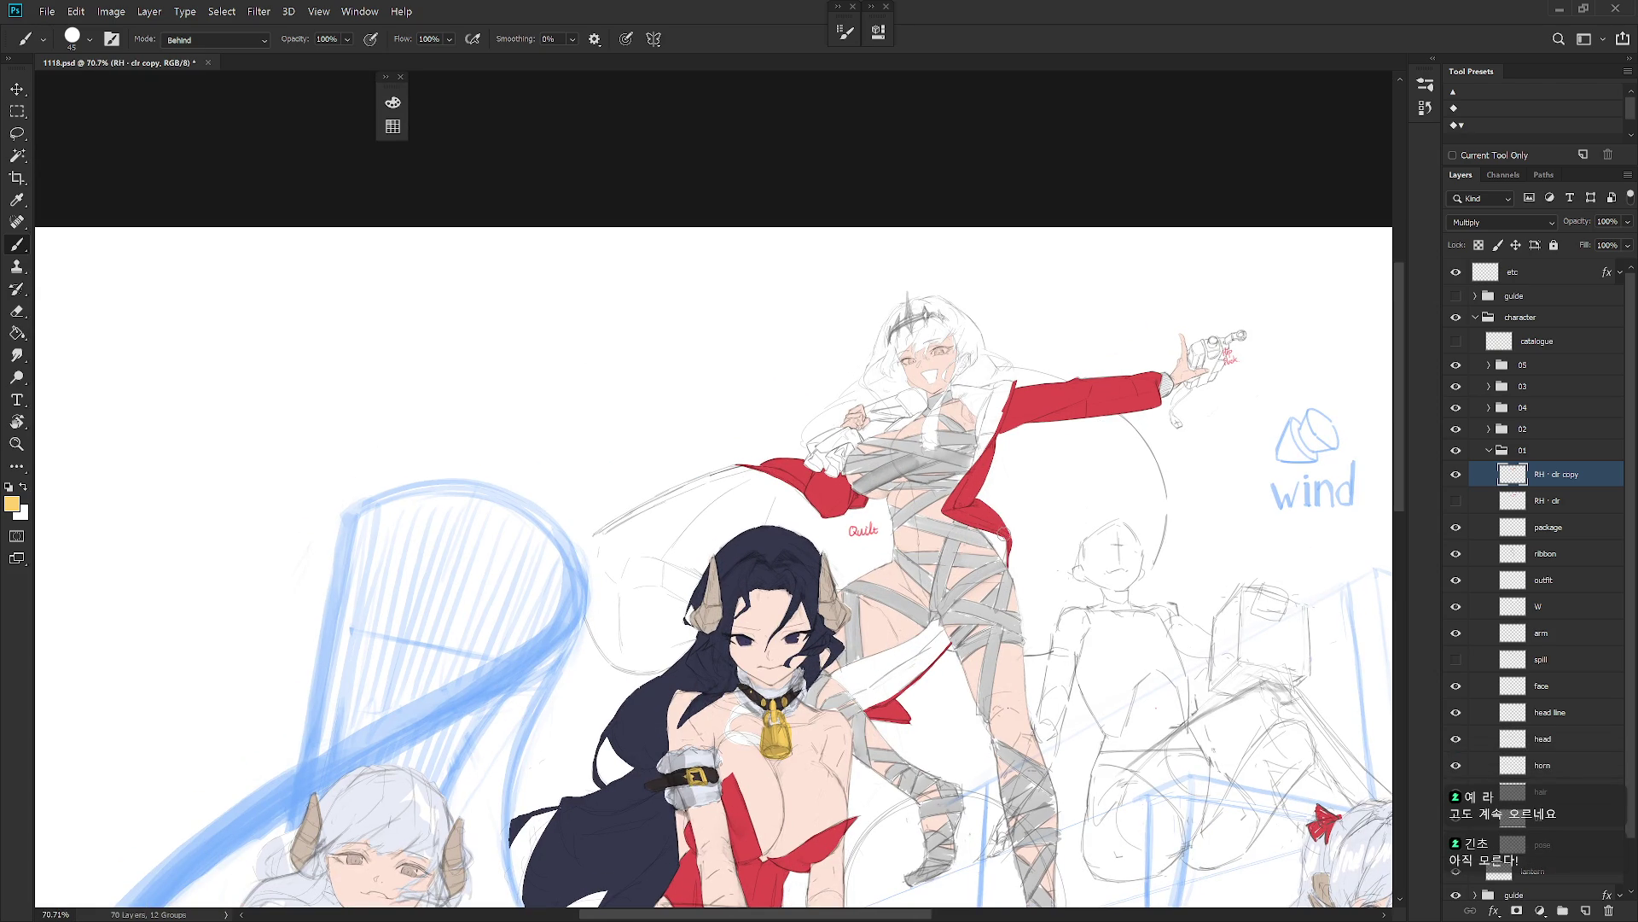
key("F6")
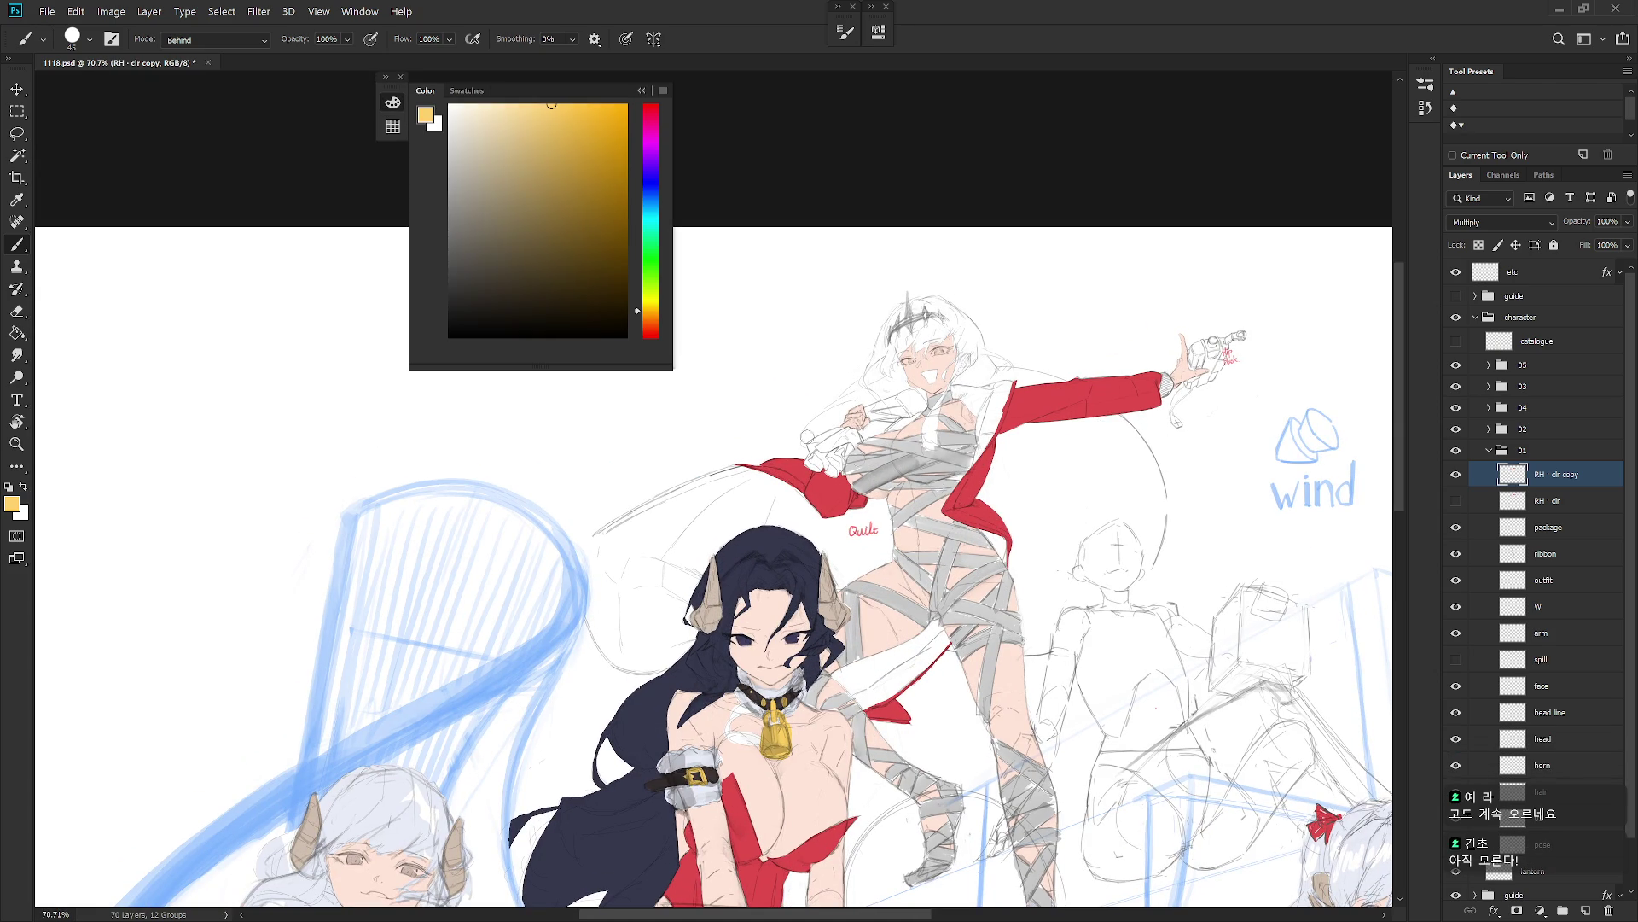
left_click(656, 198)
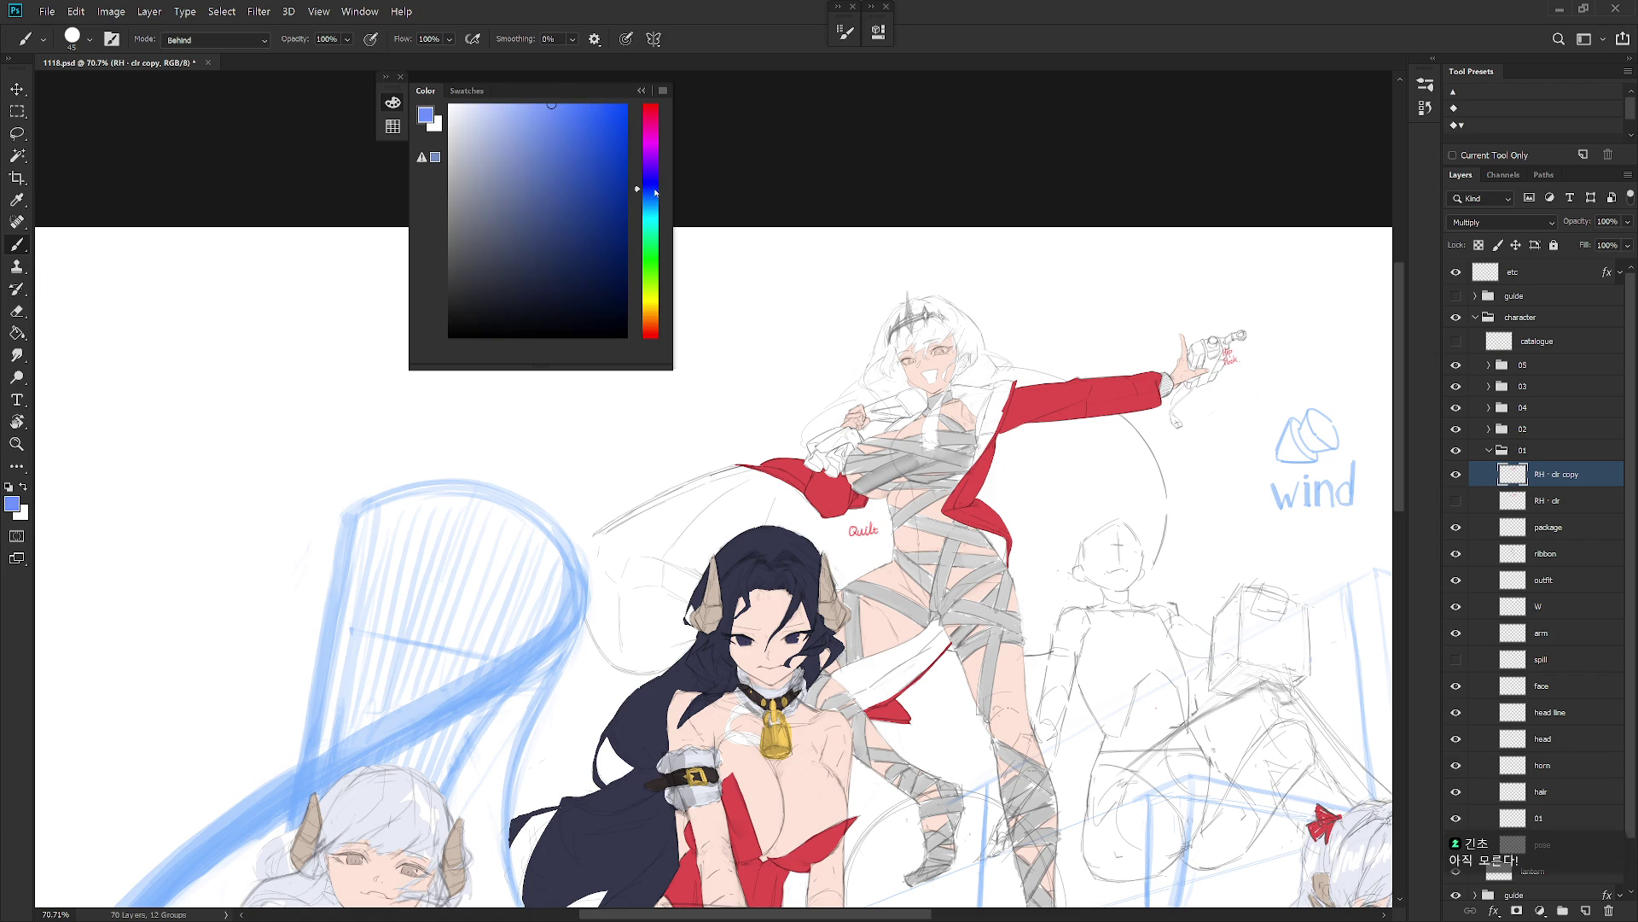
left_click(476, 276)
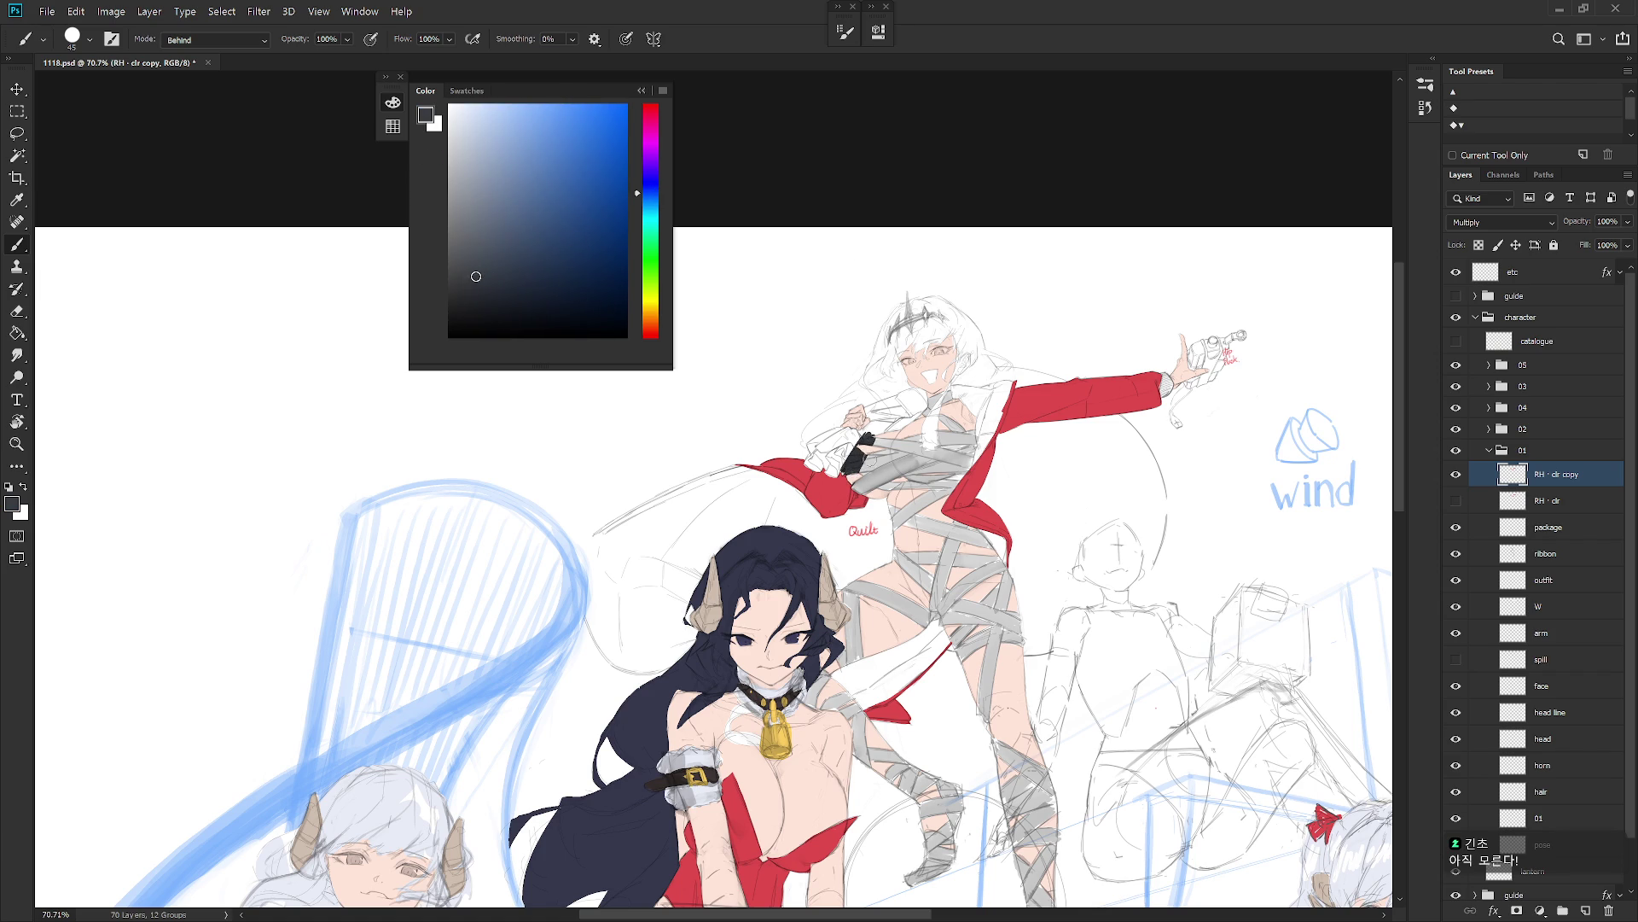
mouse_move(857, 465)
left_mouse_down()
mouse_move(939, 482)
mouse_move(967, 466)
mouse_move(863, 447)
mouse_move(902, 456)
left_mouse_up()
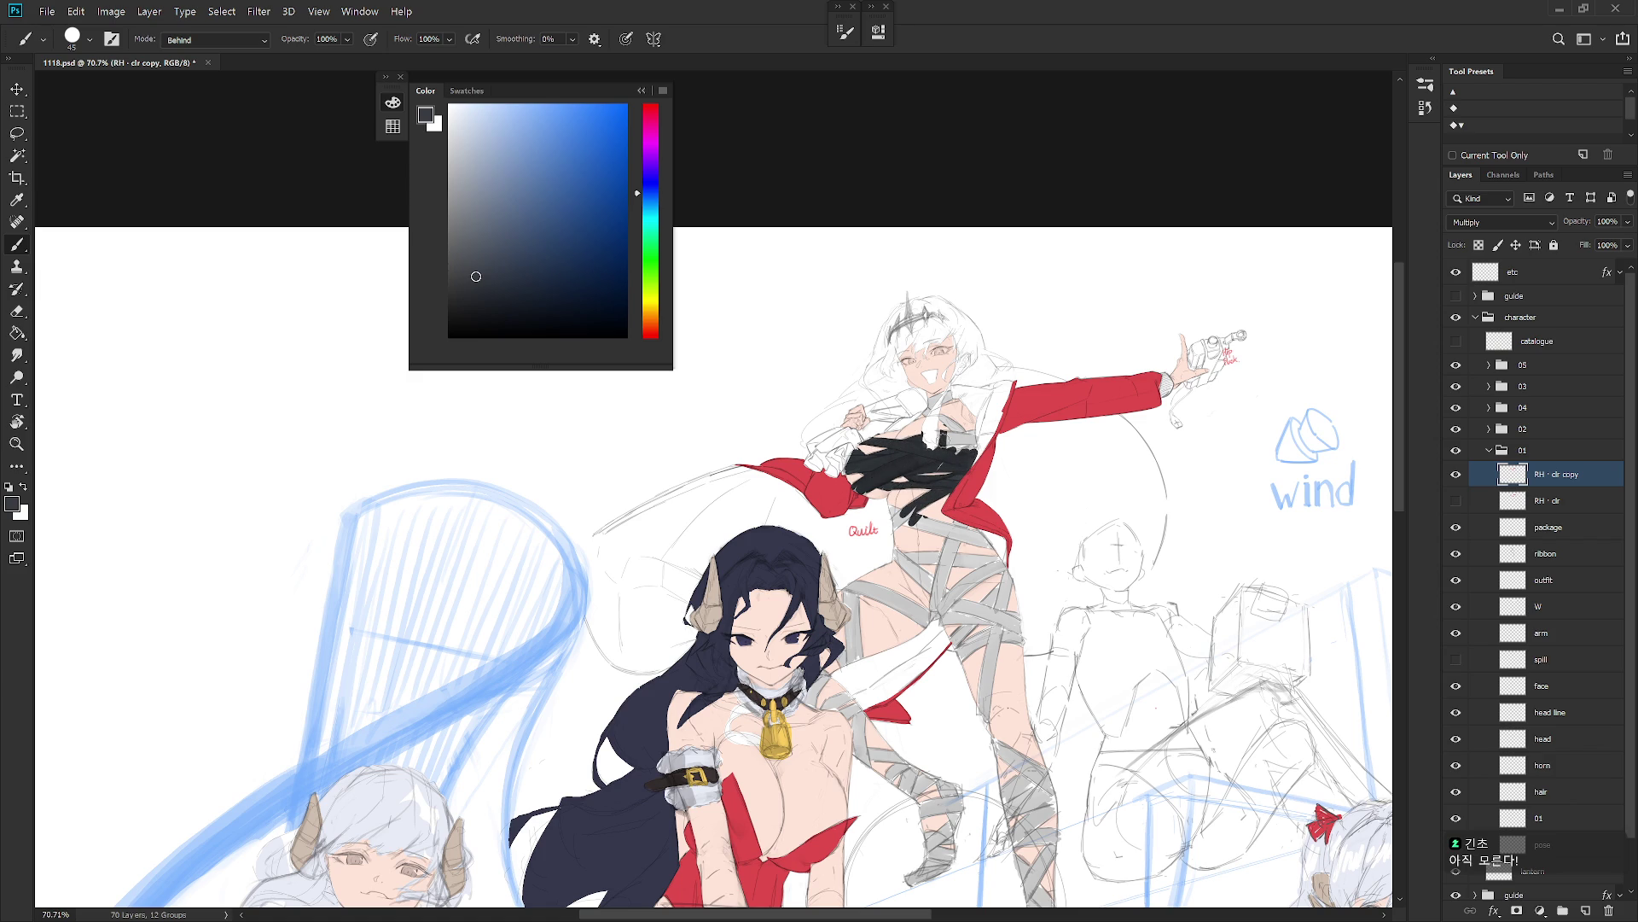
Step: Paint navy over the chest gaps, torso and hip wraps, then the wrap near the knee
left_click_drag(946, 461, 960, 457)
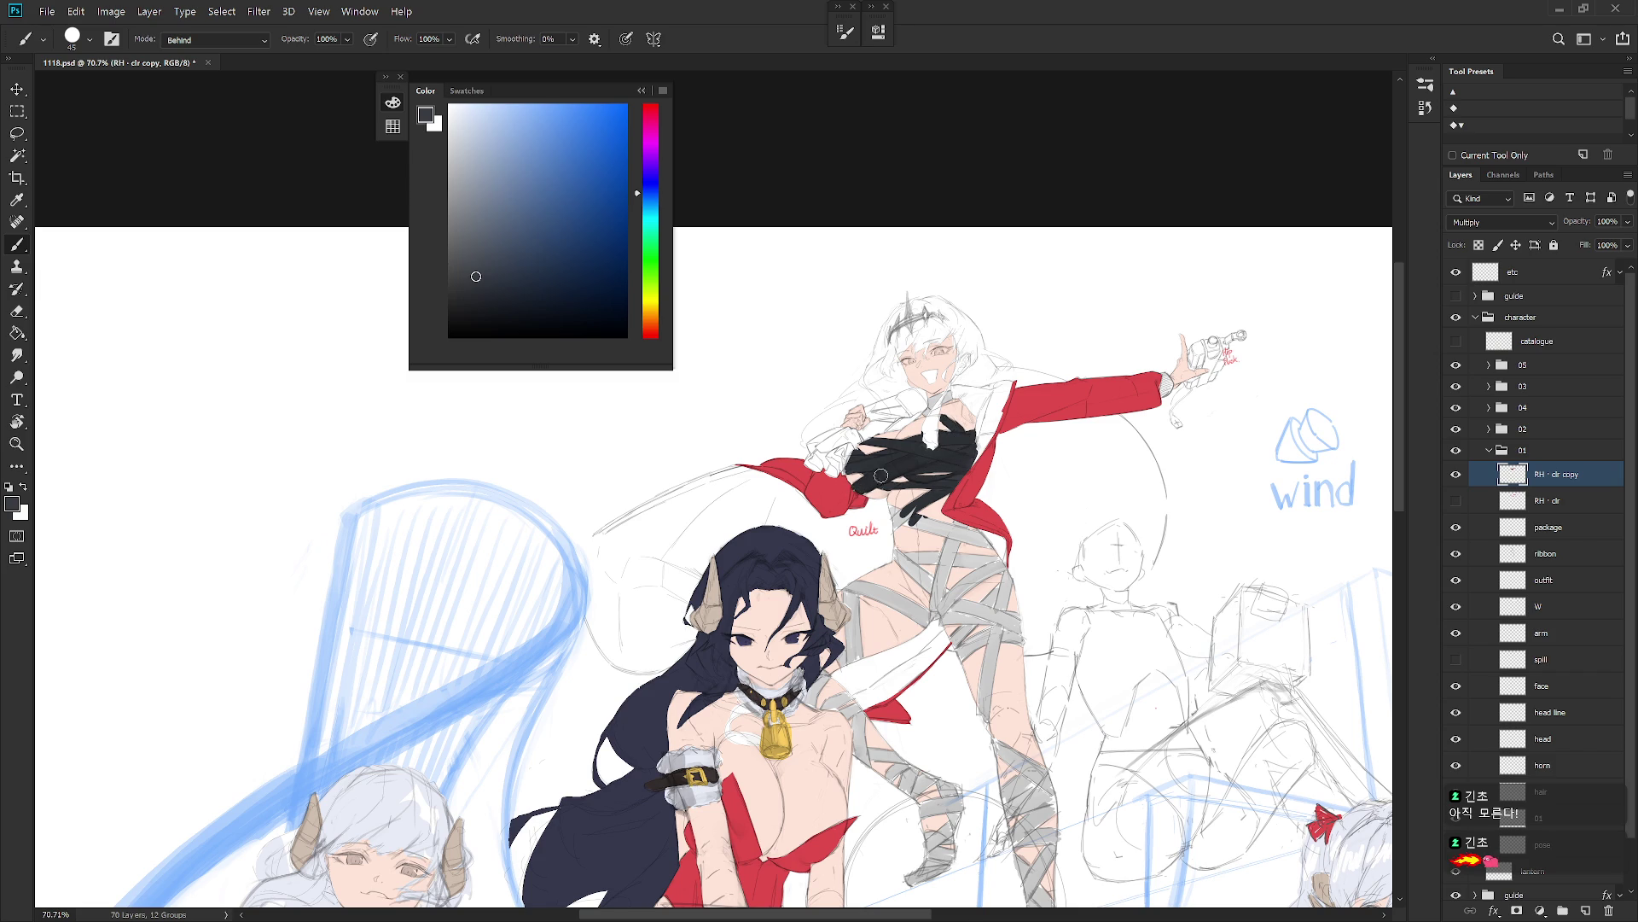
left_click_drag(911, 504, 891, 553)
key("ctrl+z")
scroll(892, 501, "up", 3)
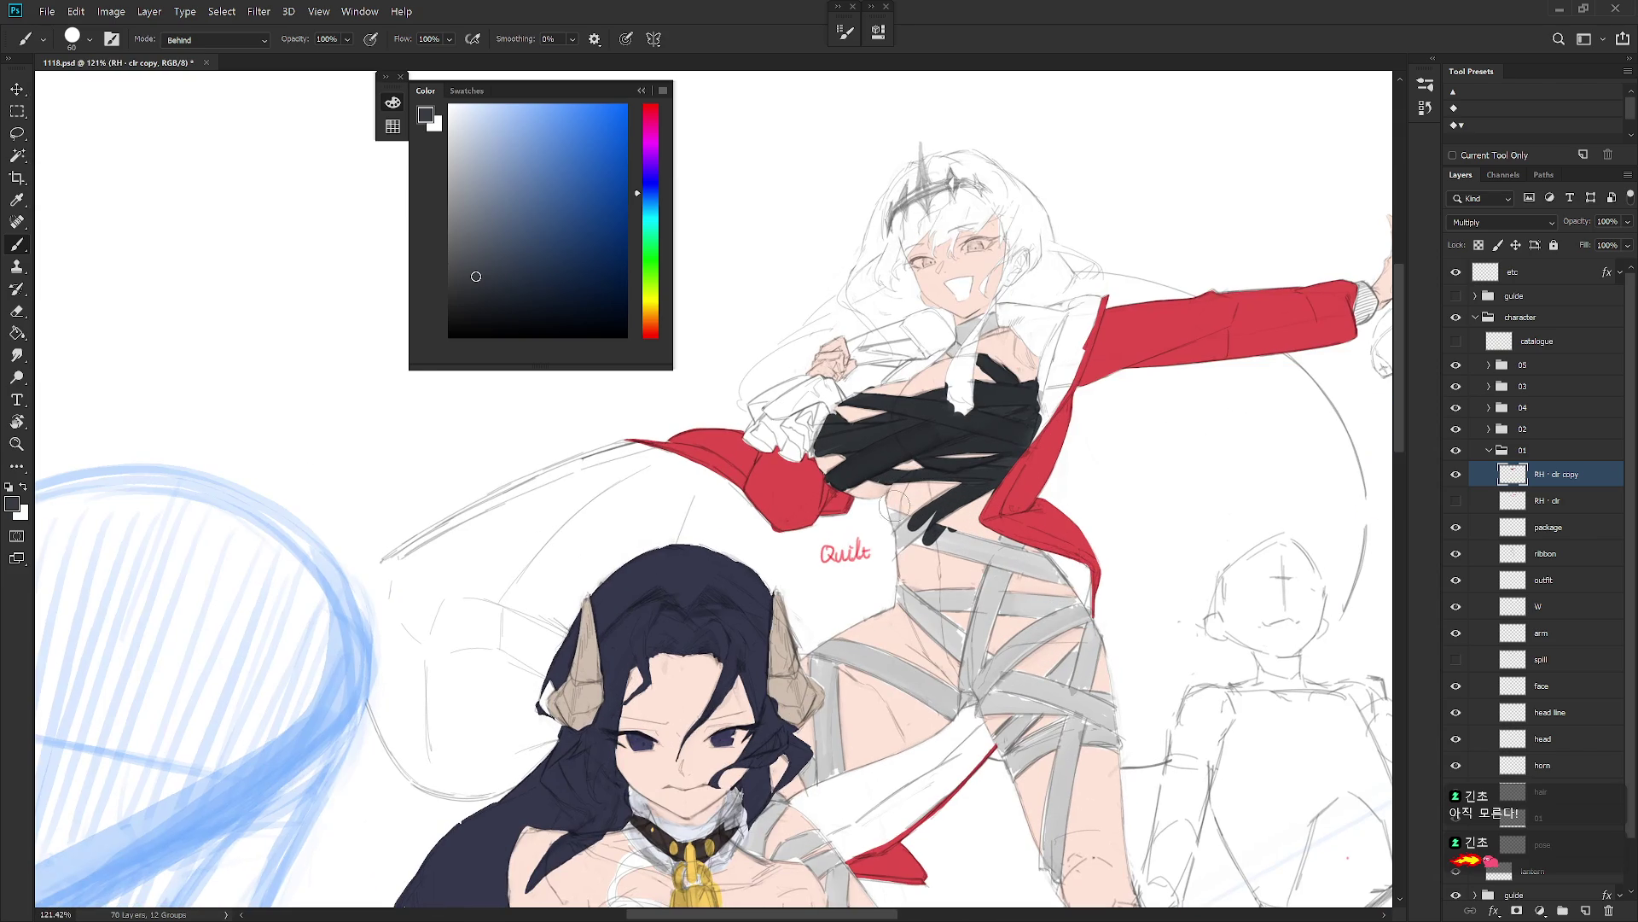
mouse_move(891, 510)
left_mouse_down()
mouse_move(900, 542)
mouse_move(903, 521)
left_mouse_up()
mouse_move(911, 600)
left_mouse_down()
mouse_move(903, 572)
mouse_move(942, 636)
mouse_move(952, 554)
mouse_move(930, 597)
mouse_move(962, 657)
mouse_move(967, 547)
mouse_move(986, 580)
mouse_move(1015, 563)
mouse_move(1010, 539)
mouse_move(990, 546)
mouse_move(1028, 589)
mouse_move(1052, 588)
mouse_move(1056, 563)
mouse_move(1063, 587)
mouse_move(990, 632)
mouse_move(985, 691)
mouse_move(993, 657)
mouse_move(966, 699)
mouse_move(981, 696)
mouse_move(1004, 742)
mouse_move(998, 627)
mouse_move(1024, 708)
mouse_move(1077, 682)
mouse_move(1083, 616)
mouse_move(1062, 730)
mouse_move(1009, 772)
mouse_move(1080, 699)
mouse_move(1116, 734)
mouse_move(1118, 755)
mouse_move(1059, 790)
mouse_move(1045, 871)
mouse_move(1066, 887)
left_mouse_up()
left_click_drag(1095, 797, 1030, 463)
mouse_move(1005, 580)
left_mouse_down()
mouse_move(1046, 674)
mouse_move(1093, 692)
mouse_move(1105, 665)
mouse_move(1119, 708)
mouse_move(1058, 717)
mouse_move(1026, 658)
mouse_move(1049, 751)
mouse_move(1071, 734)
mouse_move(1103, 771)
left_mouse_up()
scroll(1101, 772, "down", 3)
Step: Paint the lower leg navy, hide group 04, and fill the thigh wrap navy
mouse_move(1037, 597)
left_mouse_down()
mouse_move(1065, 708)
mouse_move(1082, 597)
mouse_move(1084, 726)
mouse_move(1060, 772)
mouse_move(1062, 726)
mouse_move(1069, 766)
mouse_move(1088, 772)
mouse_move(1097, 751)
mouse_move(1071, 811)
mouse_move(1052, 809)
mouse_move(1054, 871)
mouse_move(1097, 838)
mouse_move(1033, 879)
mouse_move(1100, 875)
mouse_move(1056, 851)
left_mouse_up()
left_click_drag(1007, 640, 1030, 825)
mouse_move(968, 319)
left_mouse_down()
mouse_move(949, 379)
mouse_move(936, 343)
mouse_move(973, 321)
left_mouse_up()
left_click_drag(926, 546, 938, 495)
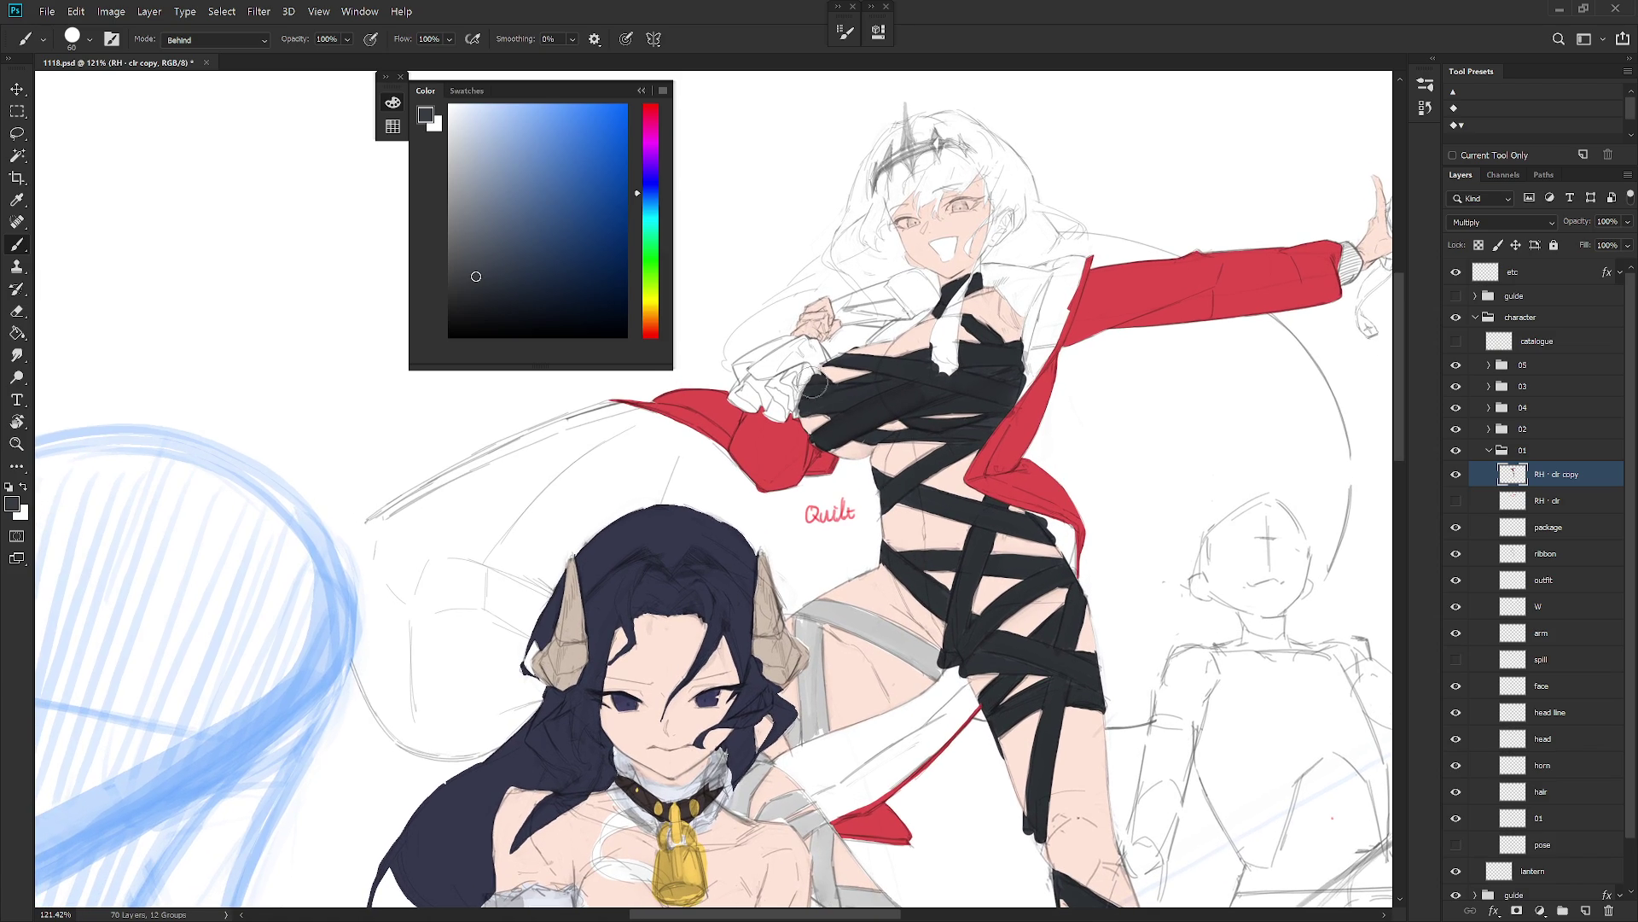
left_click_drag(886, 633, 904, 583)
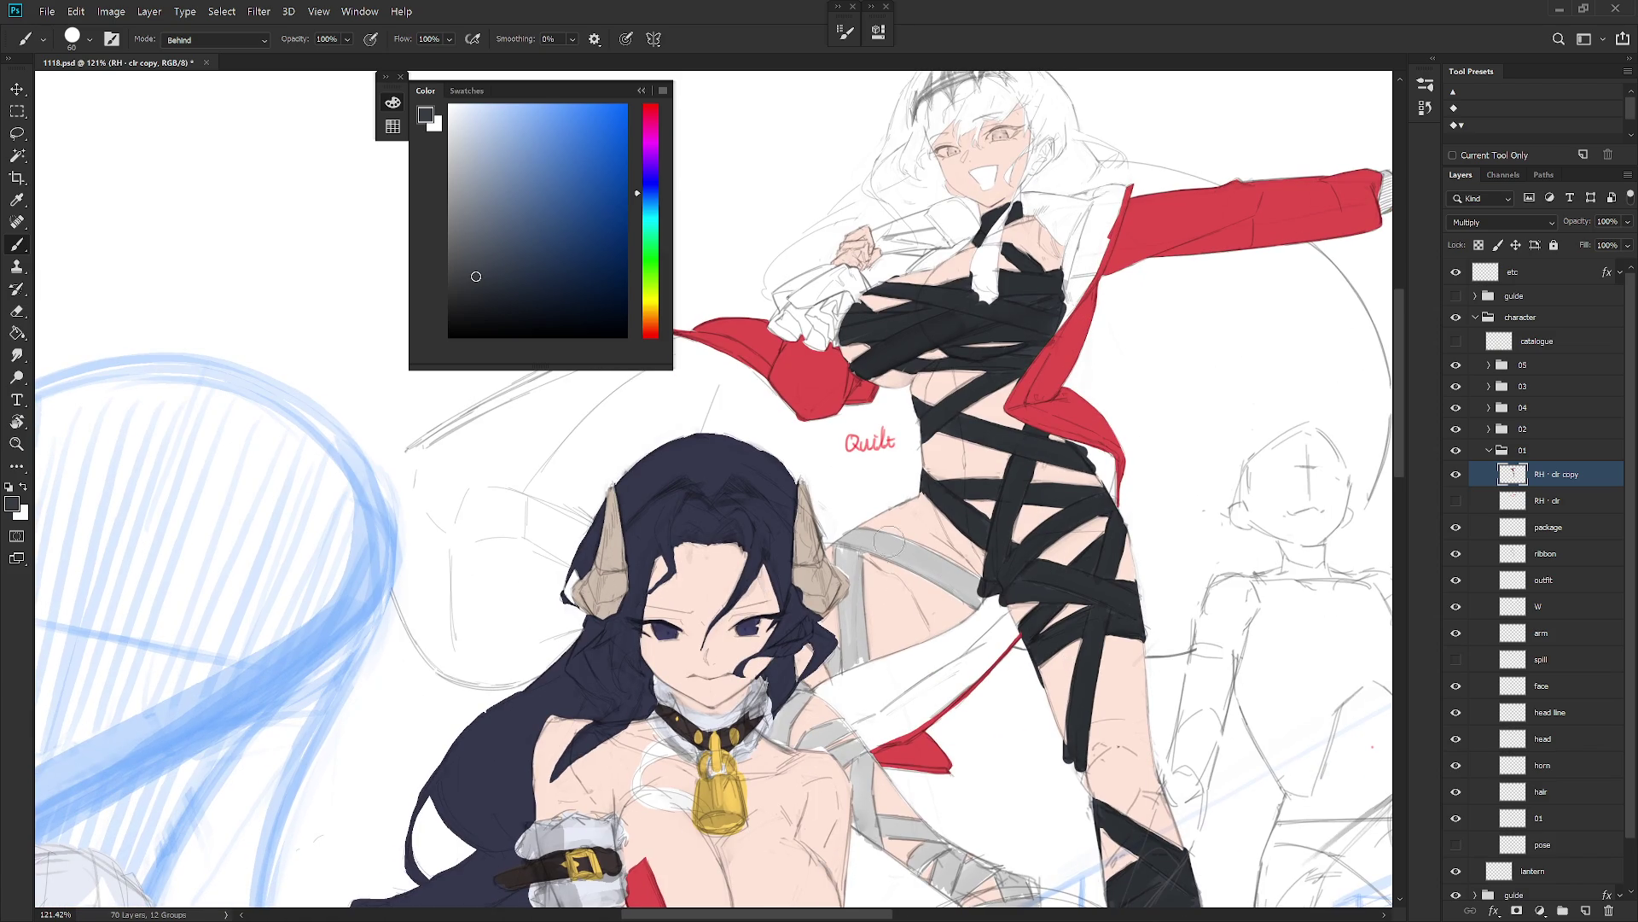
left_click(1455, 412)
mouse_move(841, 537)
left_mouse_down()
mouse_move(802, 471)
mouse_move(805, 548)
left_mouse_up()
mouse_move(802, 478)
left_mouse_down()
mouse_move(835, 460)
mouse_move(810, 465)
mouse_move(917, 513)
mouse_move(907, 545)
mouse_move(943, 522)
mouse_move(798, 576)
mouse_move(834, 576)
mouse_move(818, 590)
mouse_move(815, 555)
mouse_move(725, 552)
mouse_move(744, 555)
mouse_move(657, 612)
mouse_move(652, 640)
mouse_move(673, 608)
mouse_move(658, 645)
mouse_move(740, 599)
left_mouse_up()
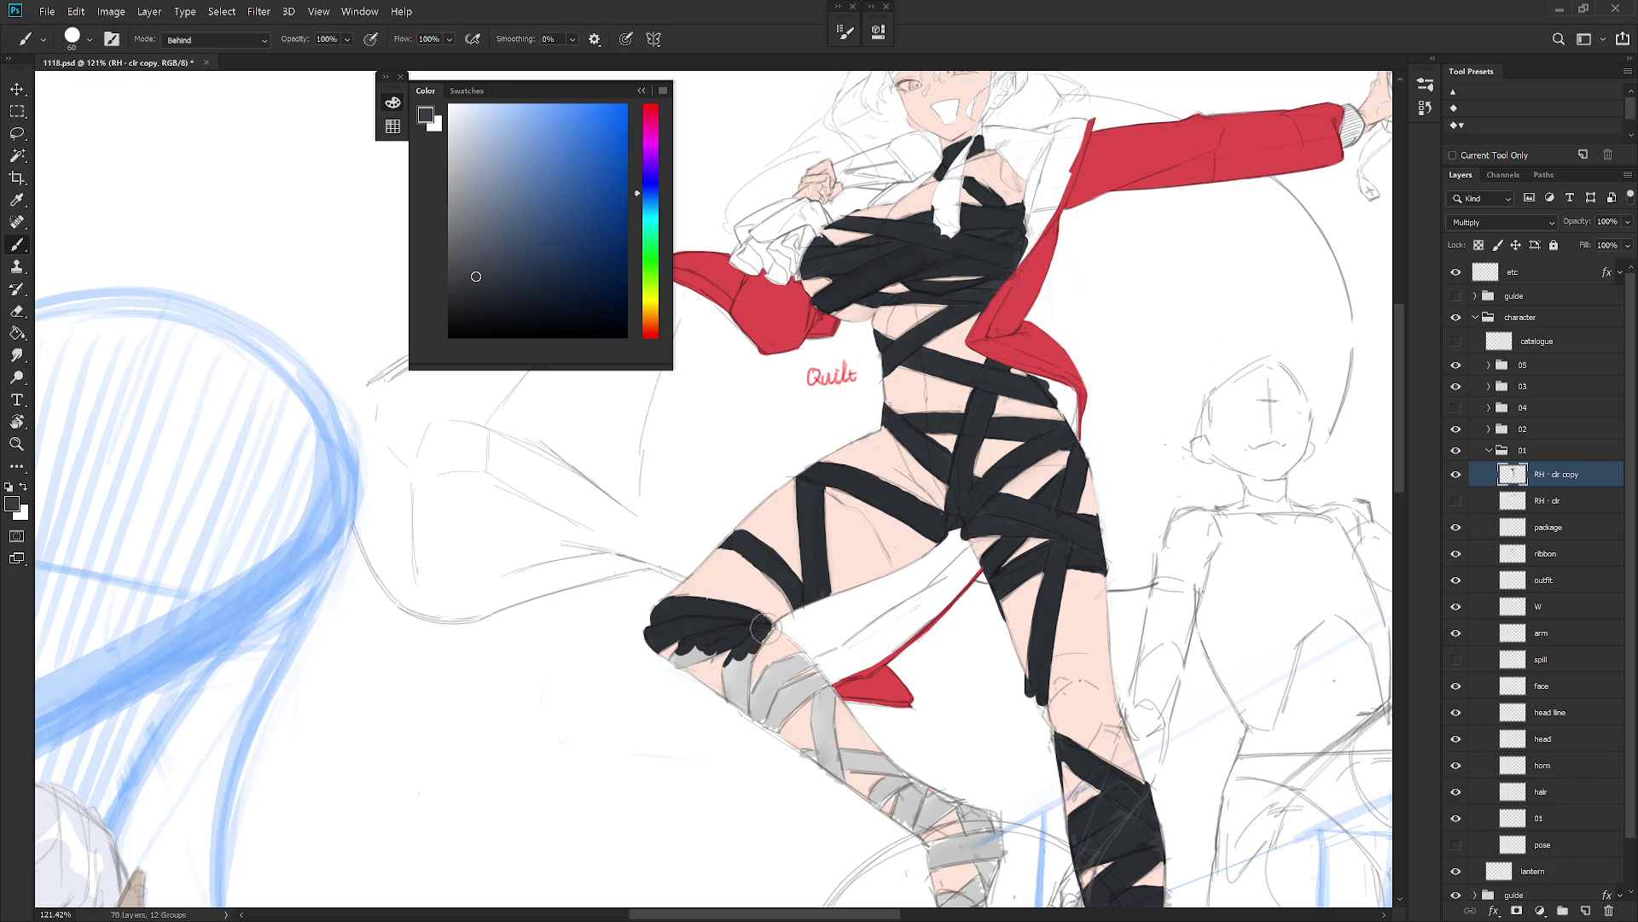
Step: Rotate the view to paint the lower knee wrap and ankle navy
key("r")
mouse_move(751, 621)
left_mouse_down()
mouse_move(762, 789)
mouse_move(734, 586)
left_mouse_up()
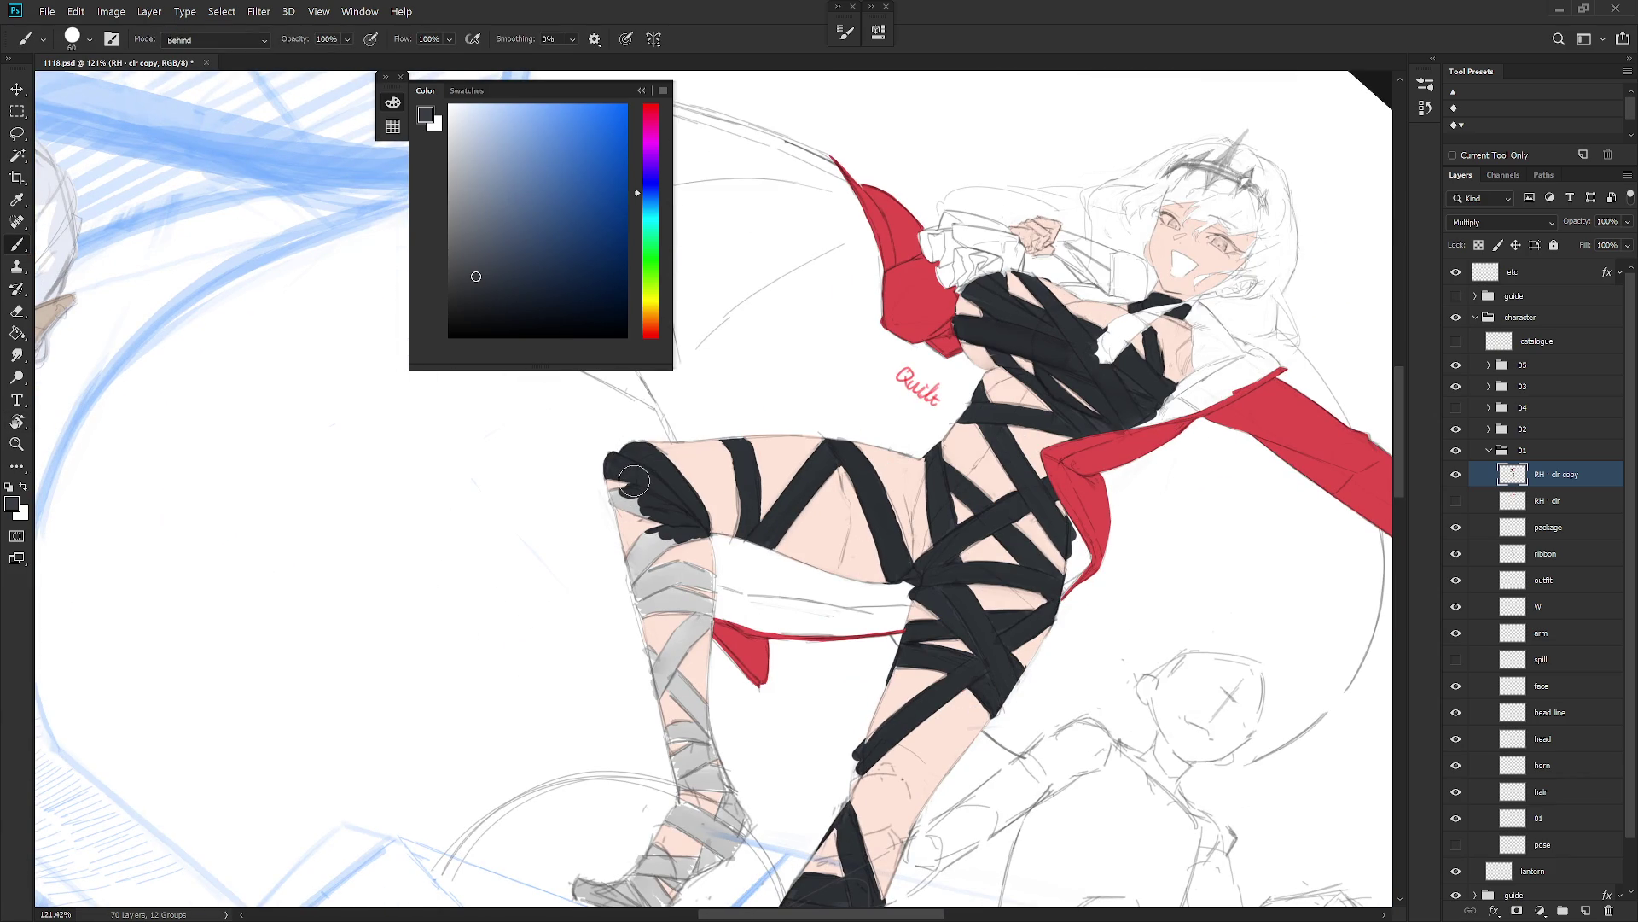
mouse_move(634, 483)
left_mouse_down()
mouse_move(670, 495)
mouse_move(653, 520)
mouse_move(615, 486)
mouse_move(644, 614)
mouse_move(670, 546)
mouse_move(683, 601)
mouse_move(708, 610)
mouse_move(665, 690)
mouse_move(674, 627)
mouse_move(696, 717)
mouse_move(683, 778)
mouse_move(708, 743)
mouse_move(733, 846)
mouse_move(755, 806)
mouse_move(981, 615)
left_mouse_up()
key("r")
key("b")
mouse_move(887, 597)
left_mouse_down()
mouse_move(888, 640)
mouse_move(908, 600)
mouse_move(947, 652)
mouse_move(949, 632)
mouse_move(919, 660)
mouse_move(896, 710)
mouse_move(914, 715)
mouse_move(934, 687)
mouse_move(856, 732)
mouse_move(917, 708)
mouse_move(879, 743)
mouse_move(912, 713)
left_mouse_up()
Step: Show group 04 again and Magic Wand-select the navy wraps on torso and legs
scroll(912, 713, "down", 5)
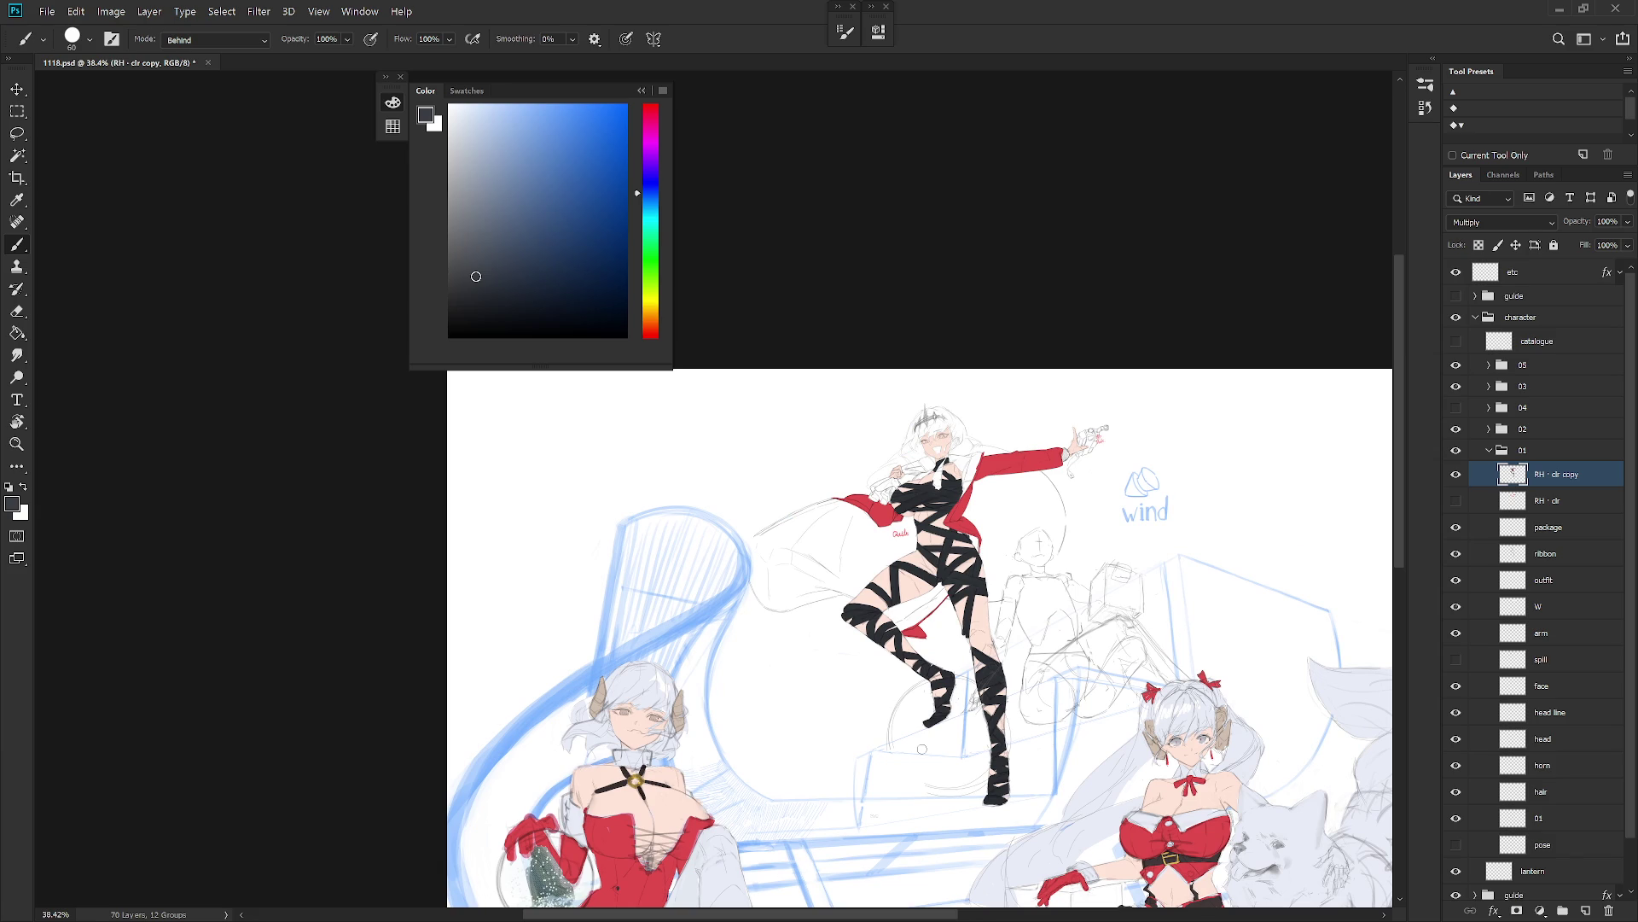
left_click(1455, 407)
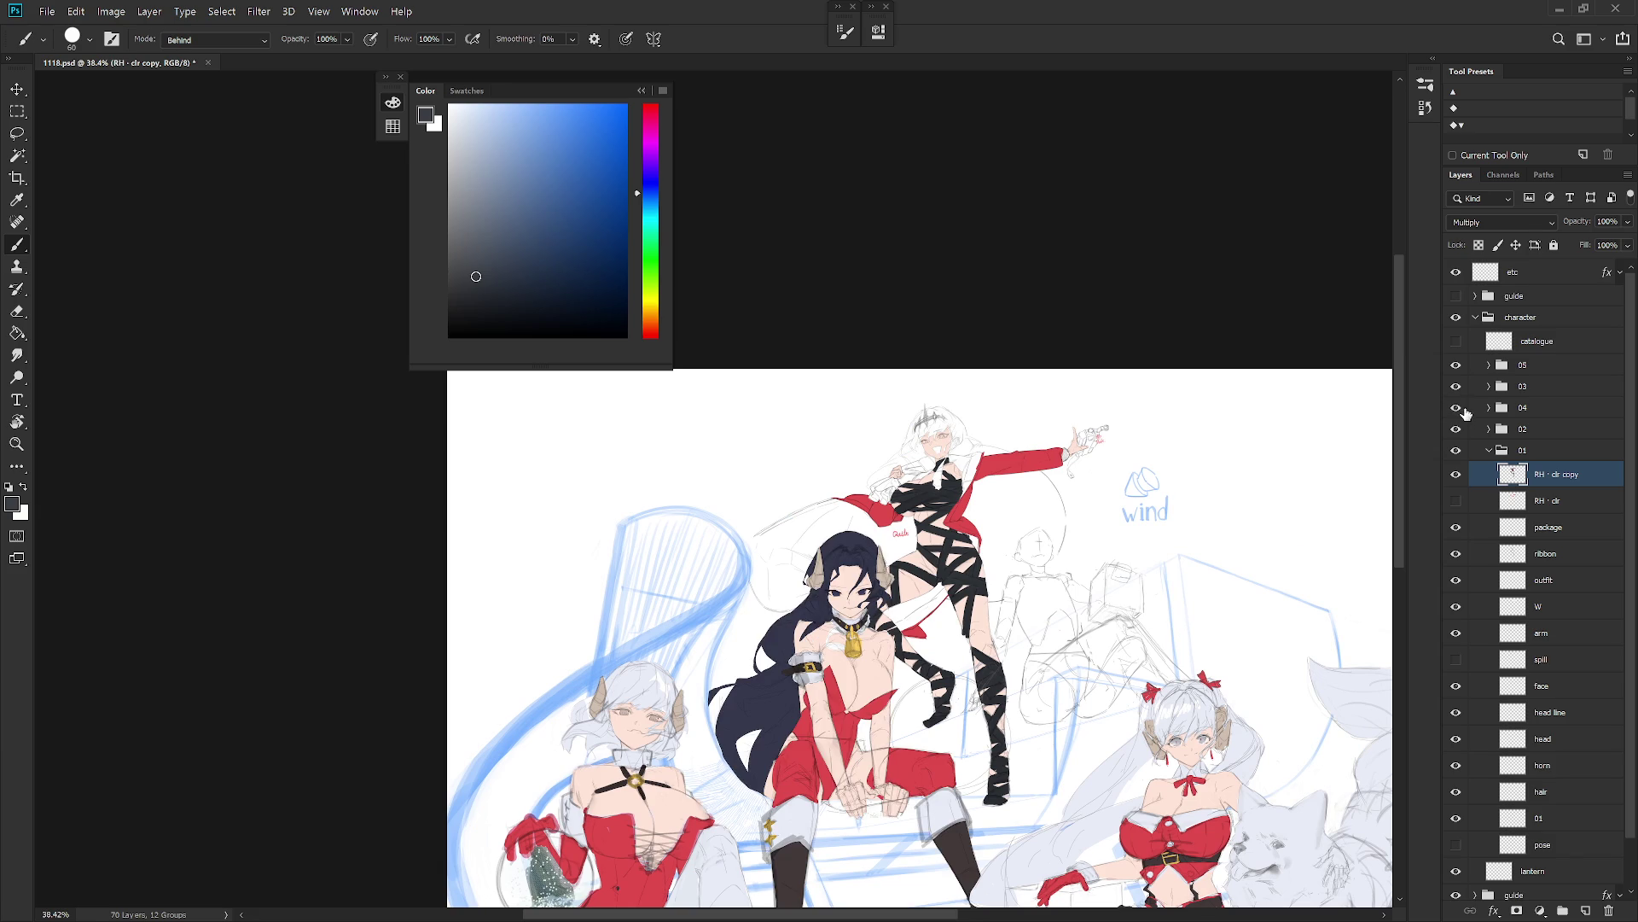
scroll(975, 583, "up", 3)
key("w")
left_click(972, 583)
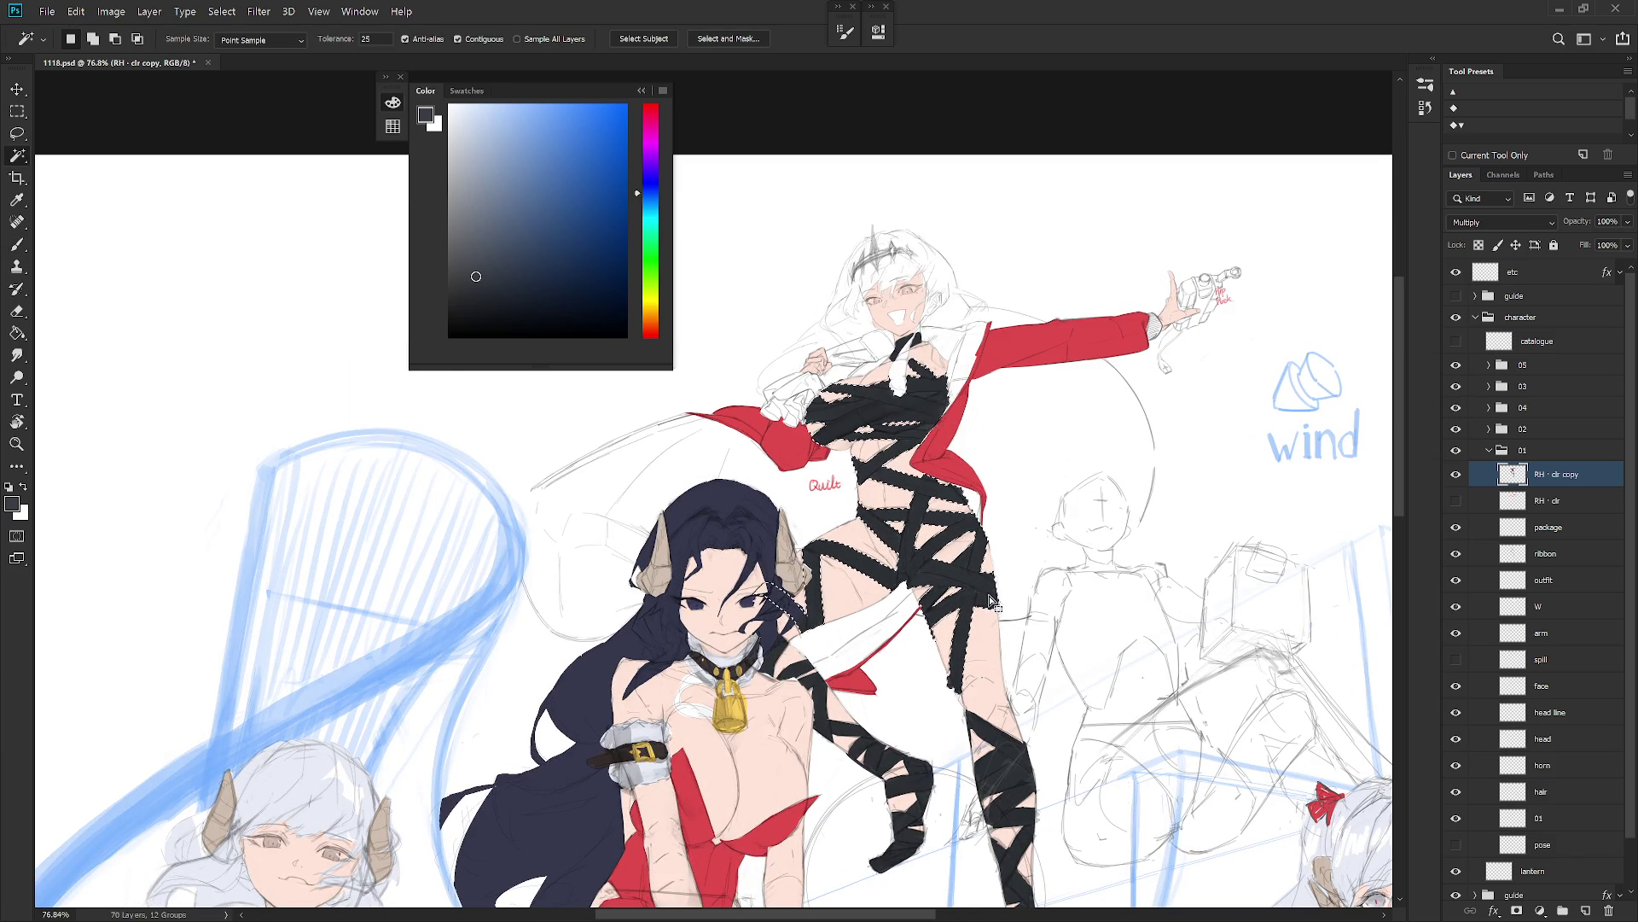
left_click(1002, 781, "shift")
left_click(919, 782, "shift")
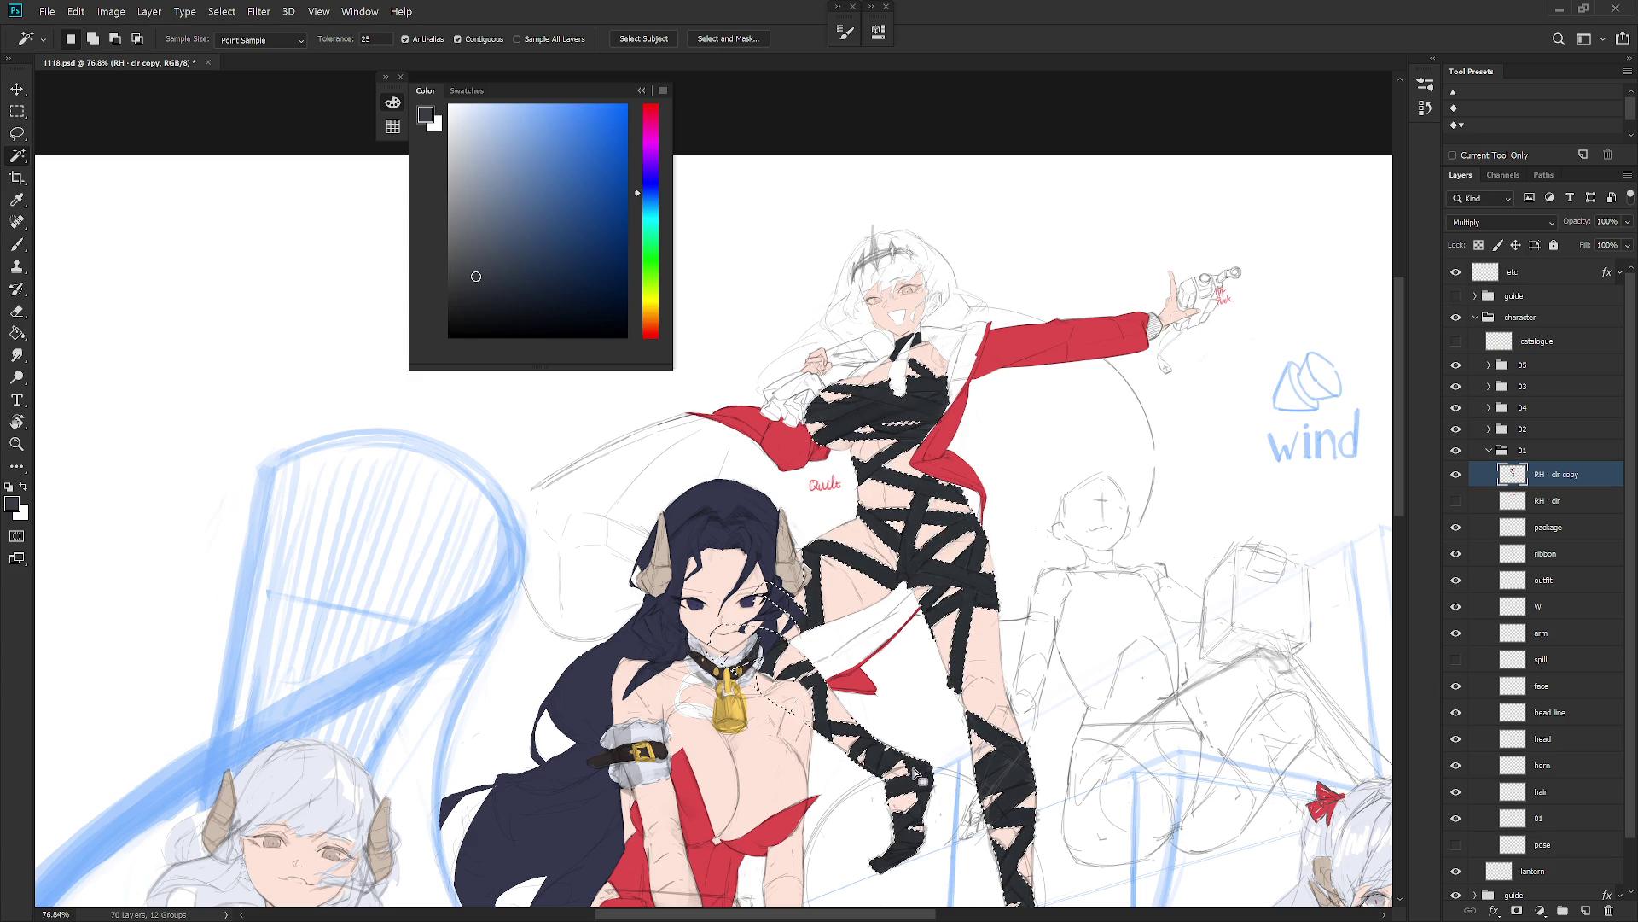
Step: Fill the selected bandage strips with dark green
left_click(653, 239)
mouse_move(475, 276)
left_mouse_down()
mouse_move(532, 268)
mouse_move(522, 285)
left_mouse_up()
left_click(496, 261)
left_click(653, 275)
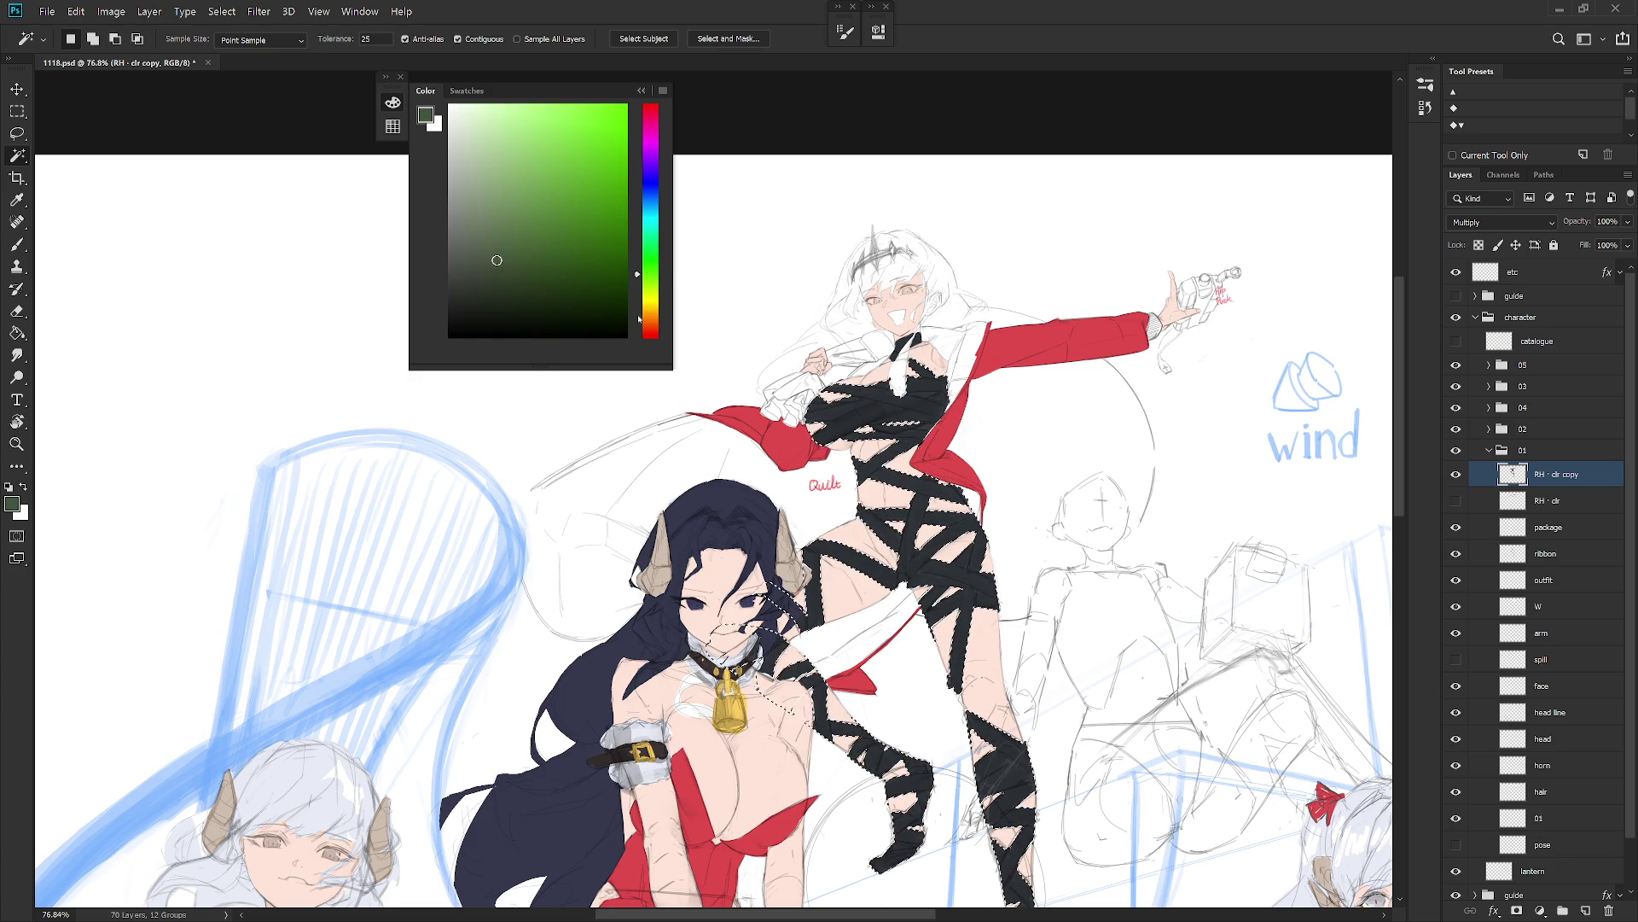
key("alt+BackSpace")
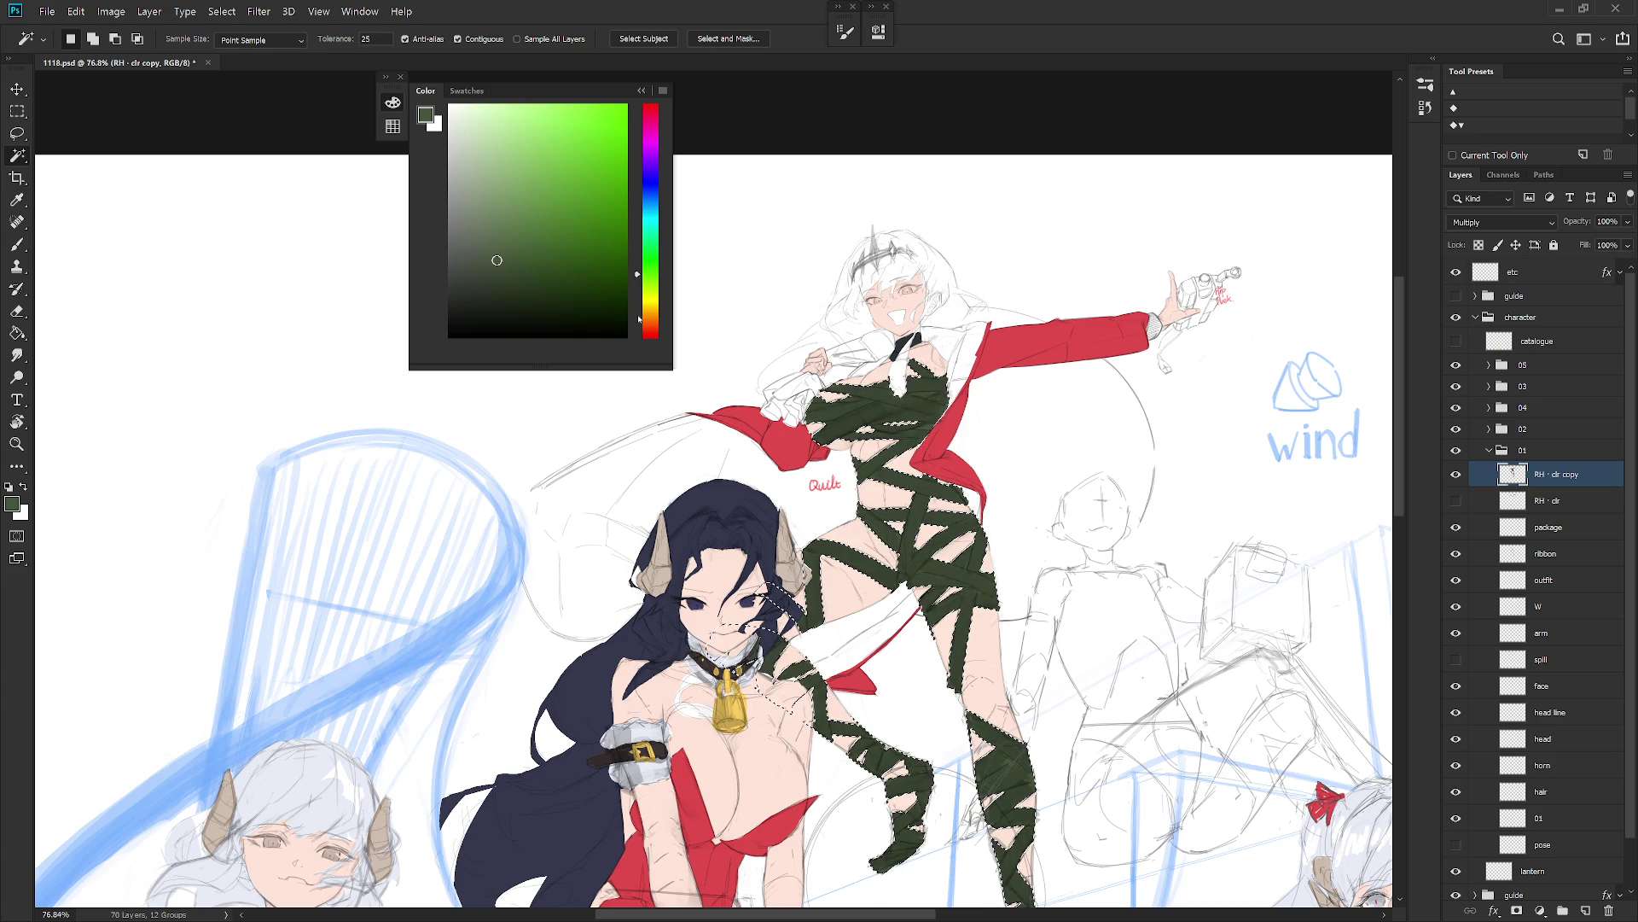
Step: Refill the bandage strips with a darker near-black shade
left_click(476, 270)
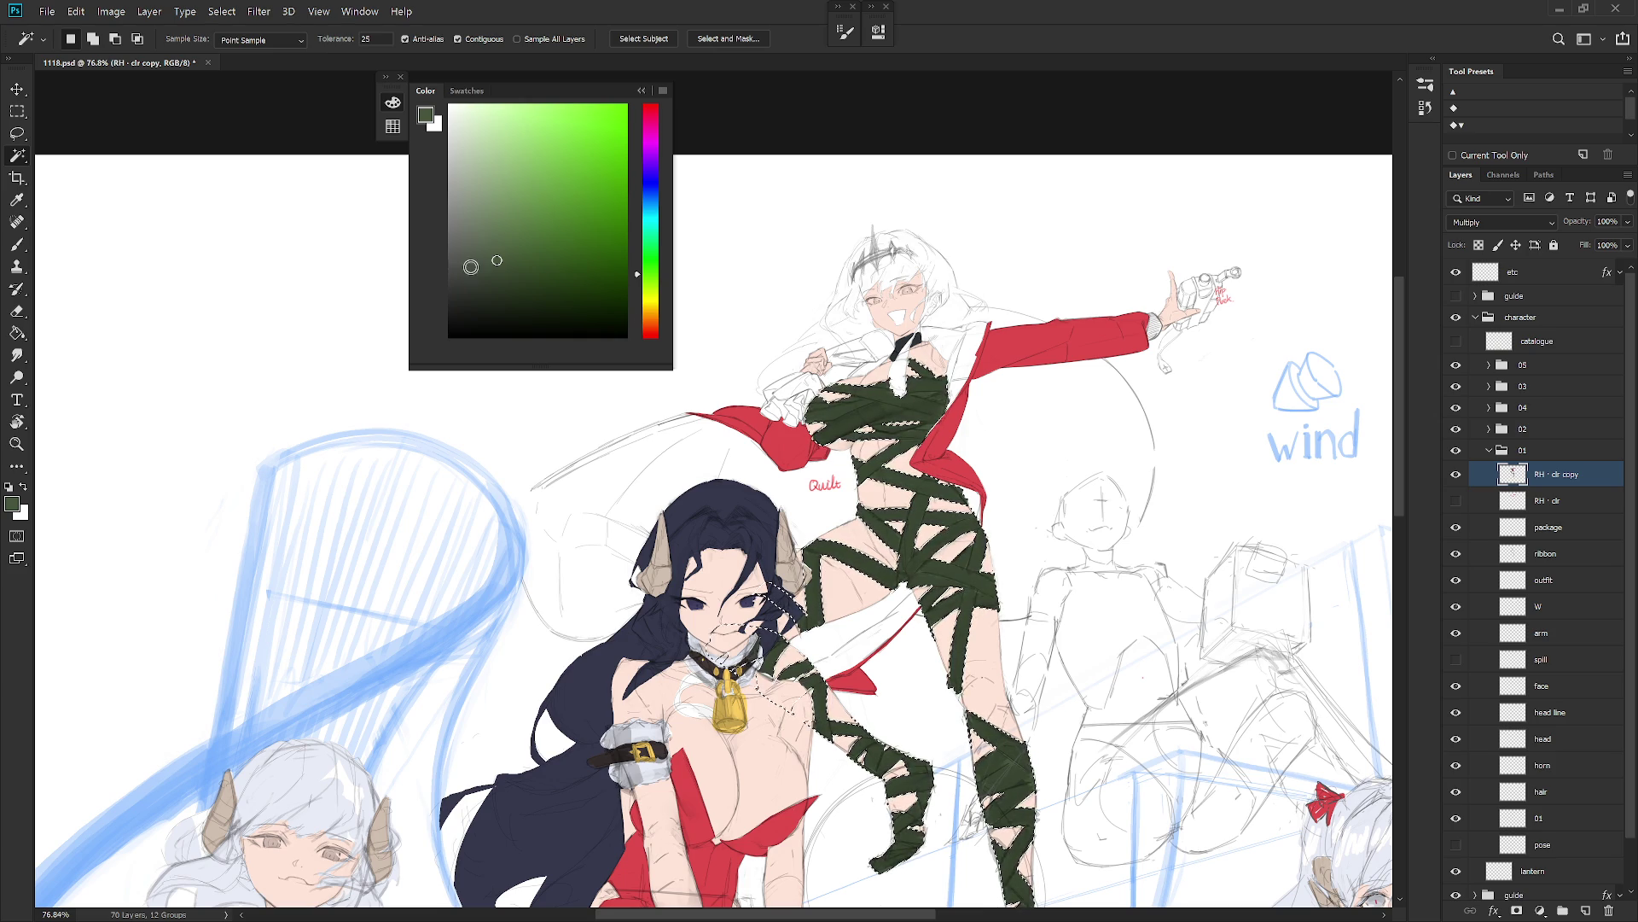
key("alt+BackSpace")
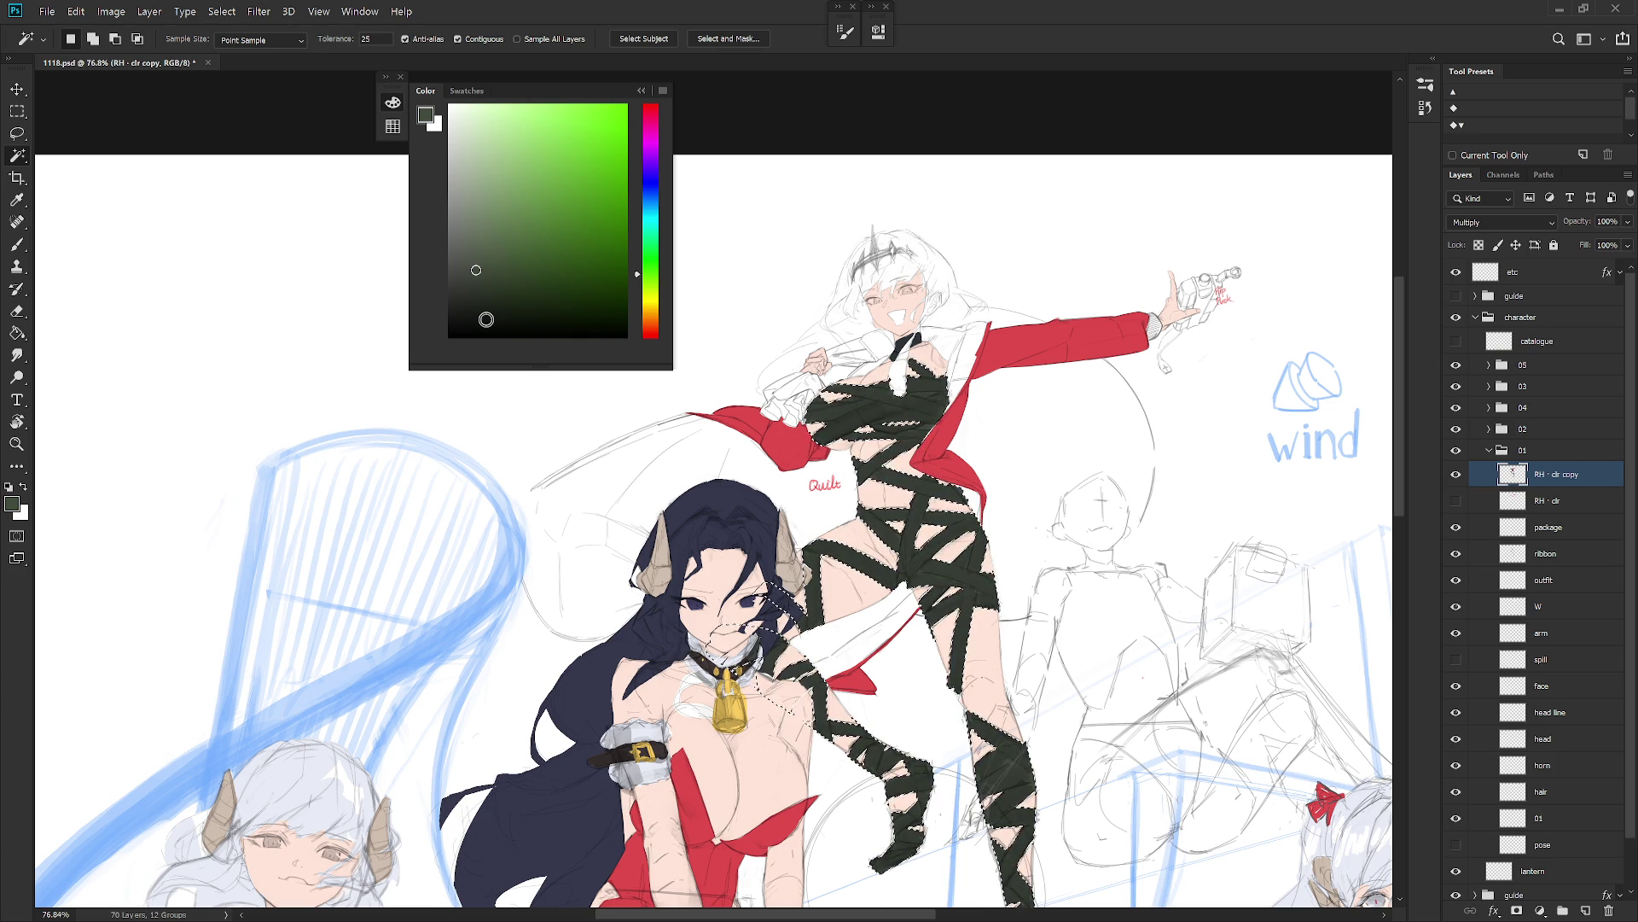
scroll(868, 685, "down", 5)
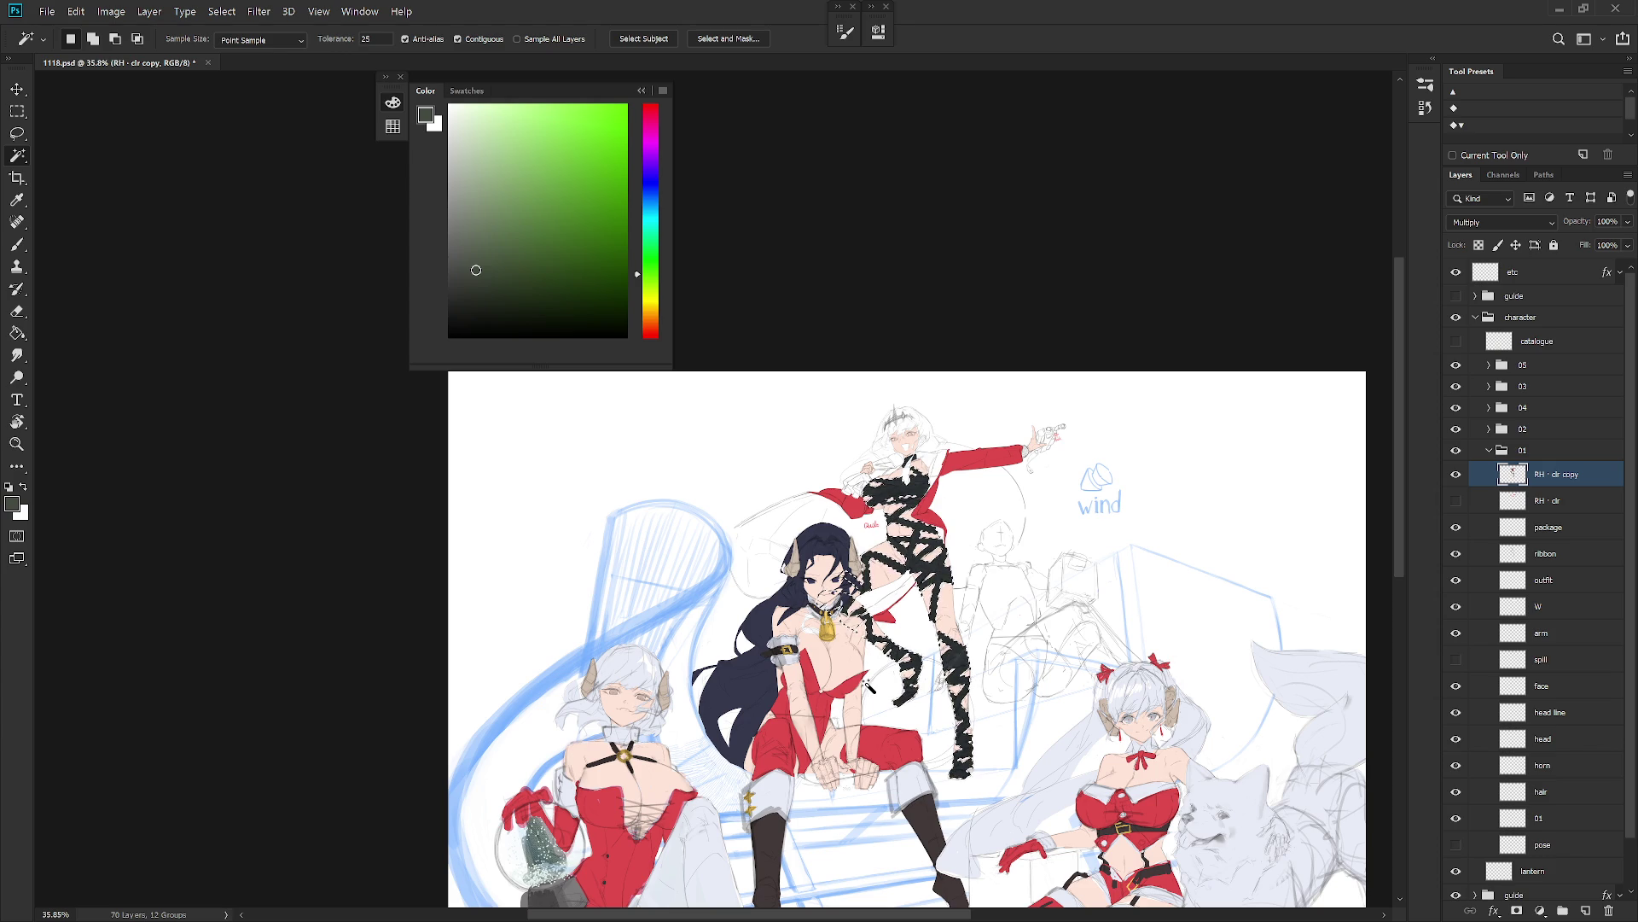
Step: Sample red from the illustration with the Brush and nudge the hue toward orange
key("b")
left_click(899, 475, "alt")
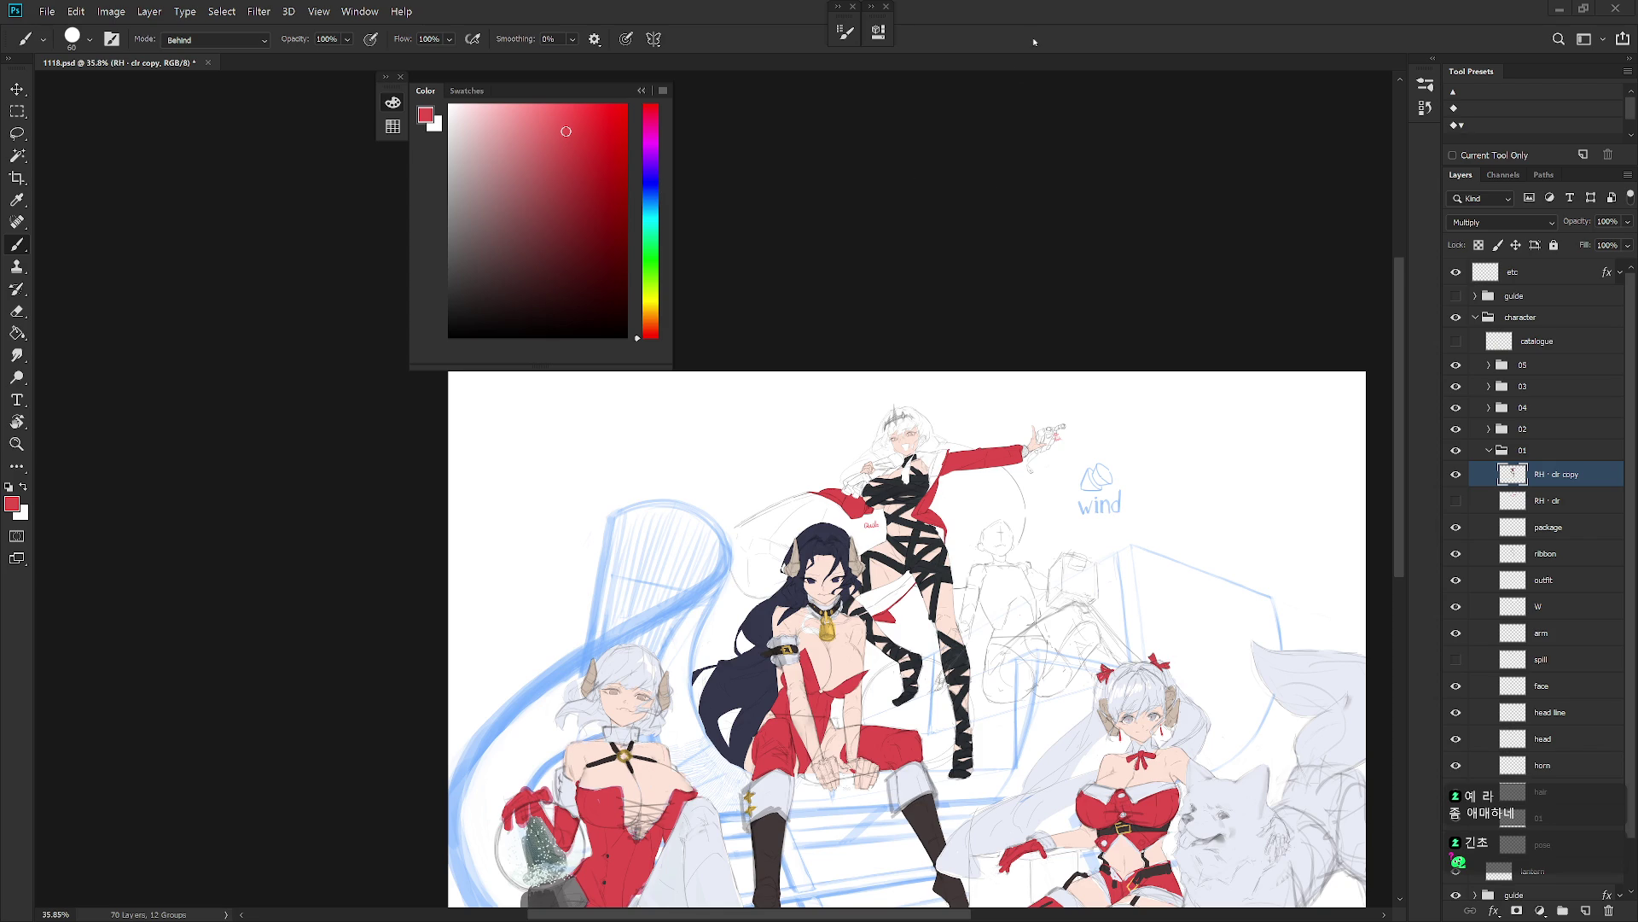
scroll(920, 538, "up", 5)
left_click(648, 318)
Step: Fill the bandage selection with pale cream, then deselect
left_click_drag(648, 317, 648, 308)
left_click(461, 116)
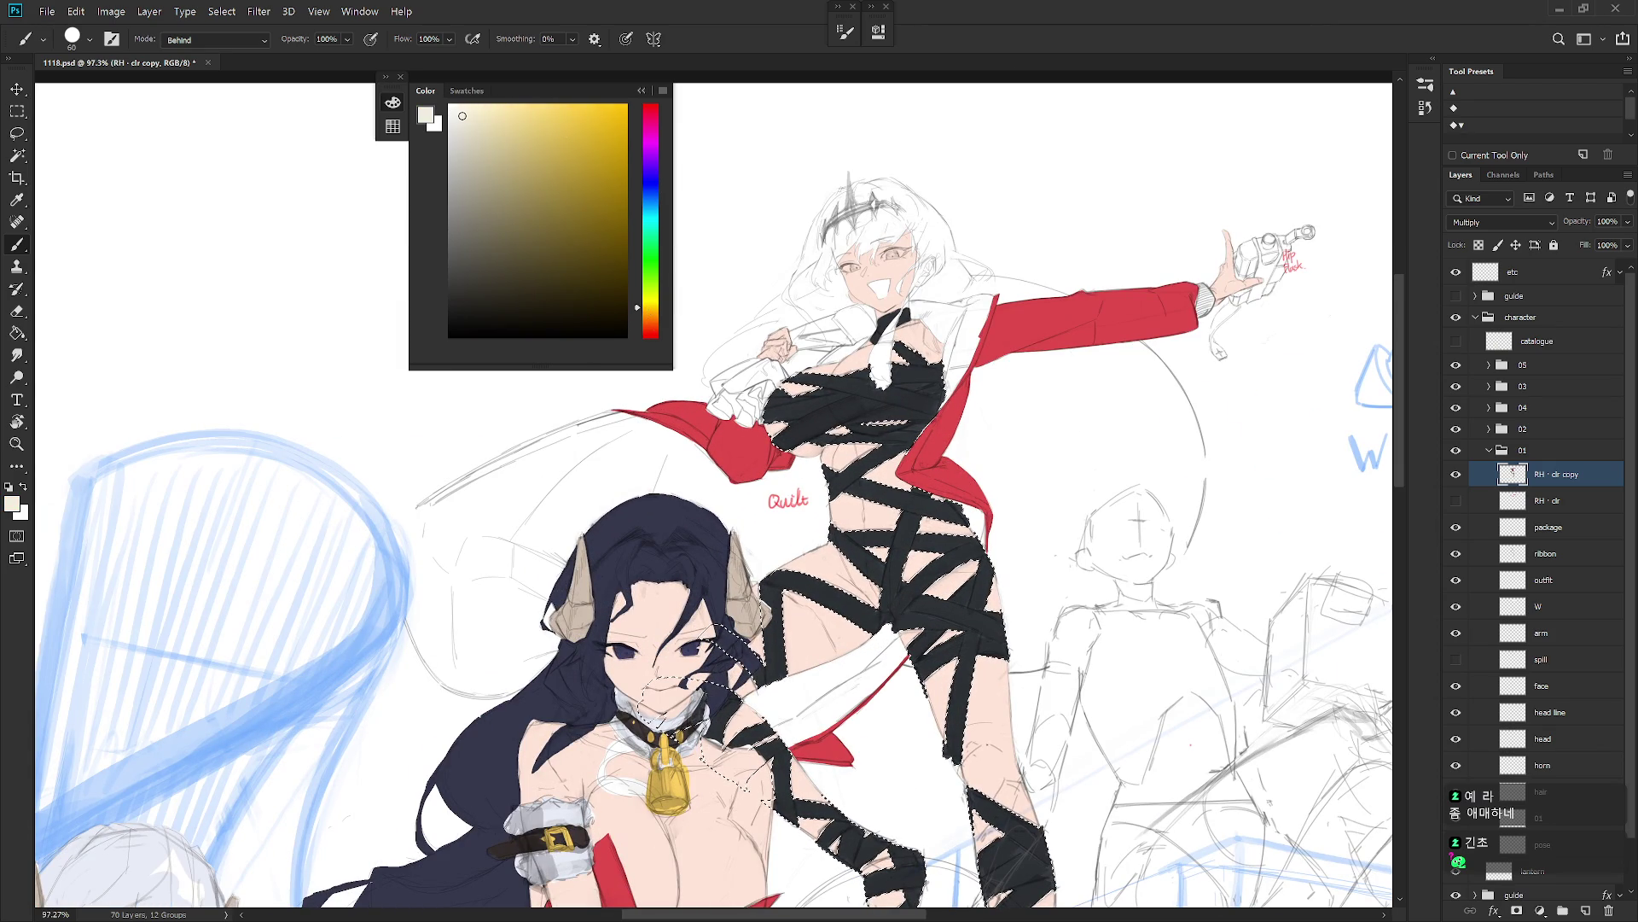
key("alt+BackSpace")
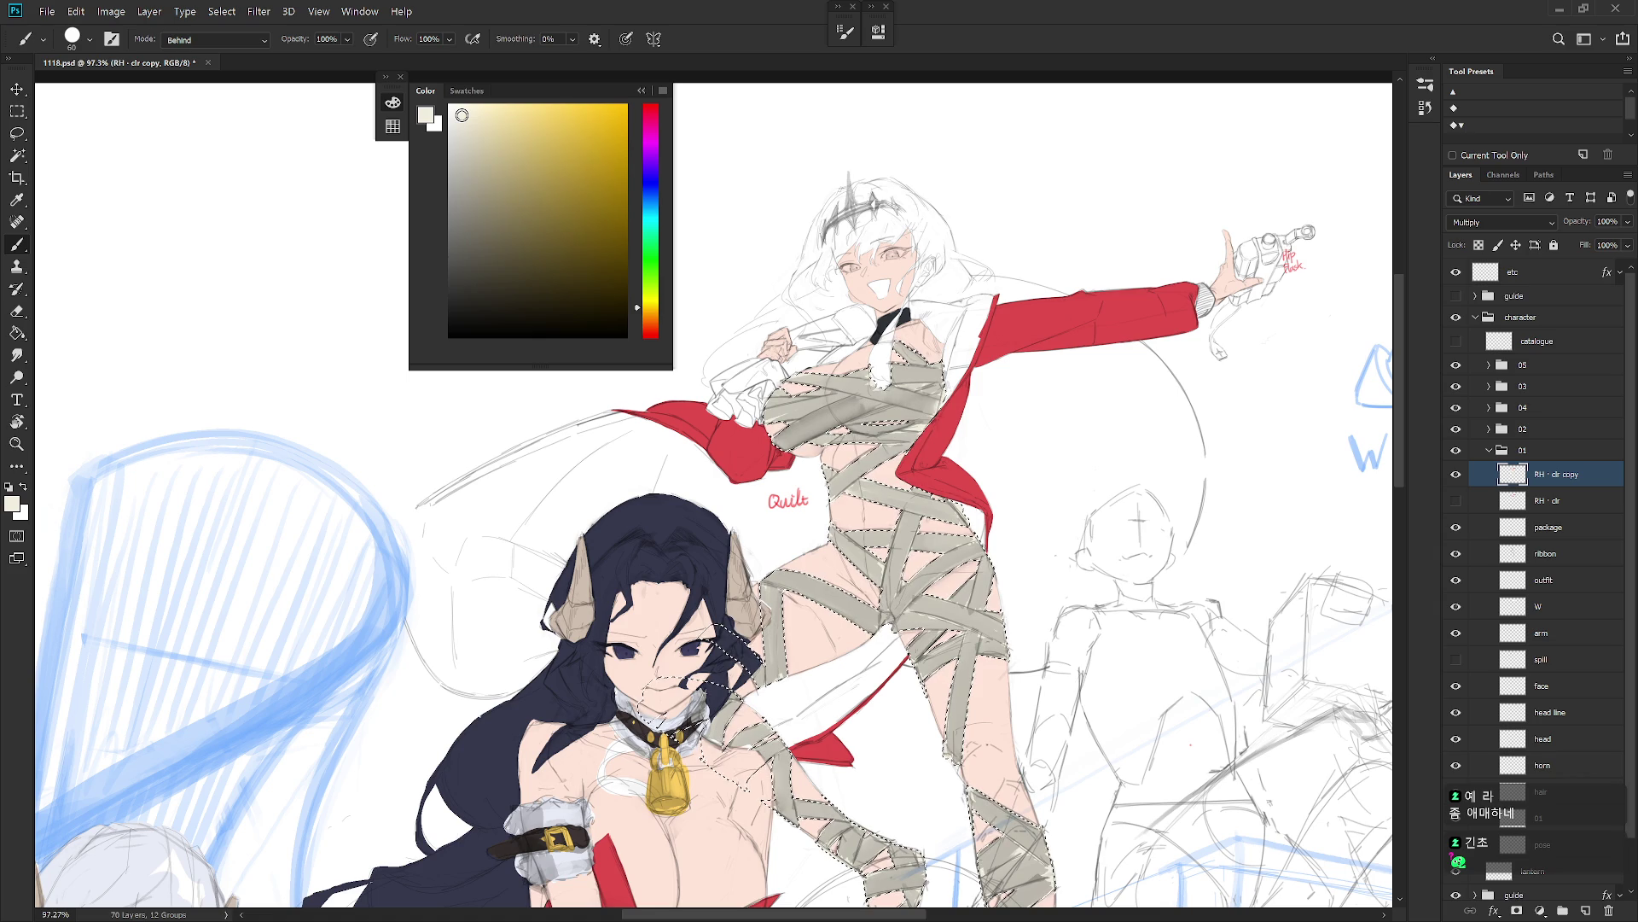
key("ctrl+d")
Step: Add a new Overlay layer above the bandages with transparent pixels locked
key("ctrl+shift+alt+n")
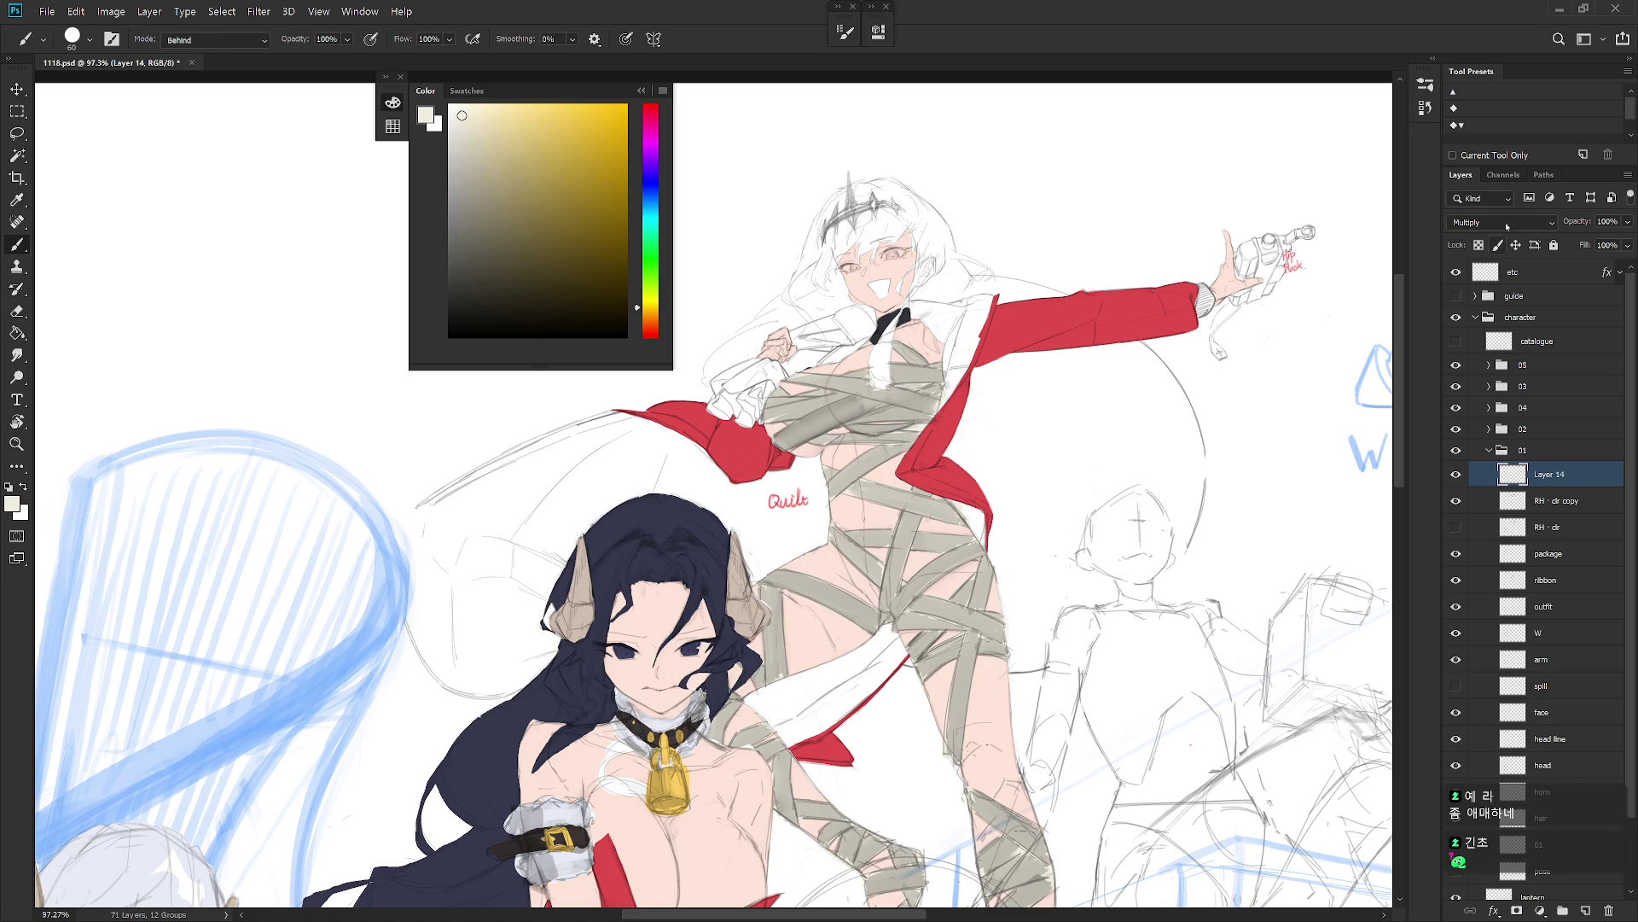
left_click(1511, 222)
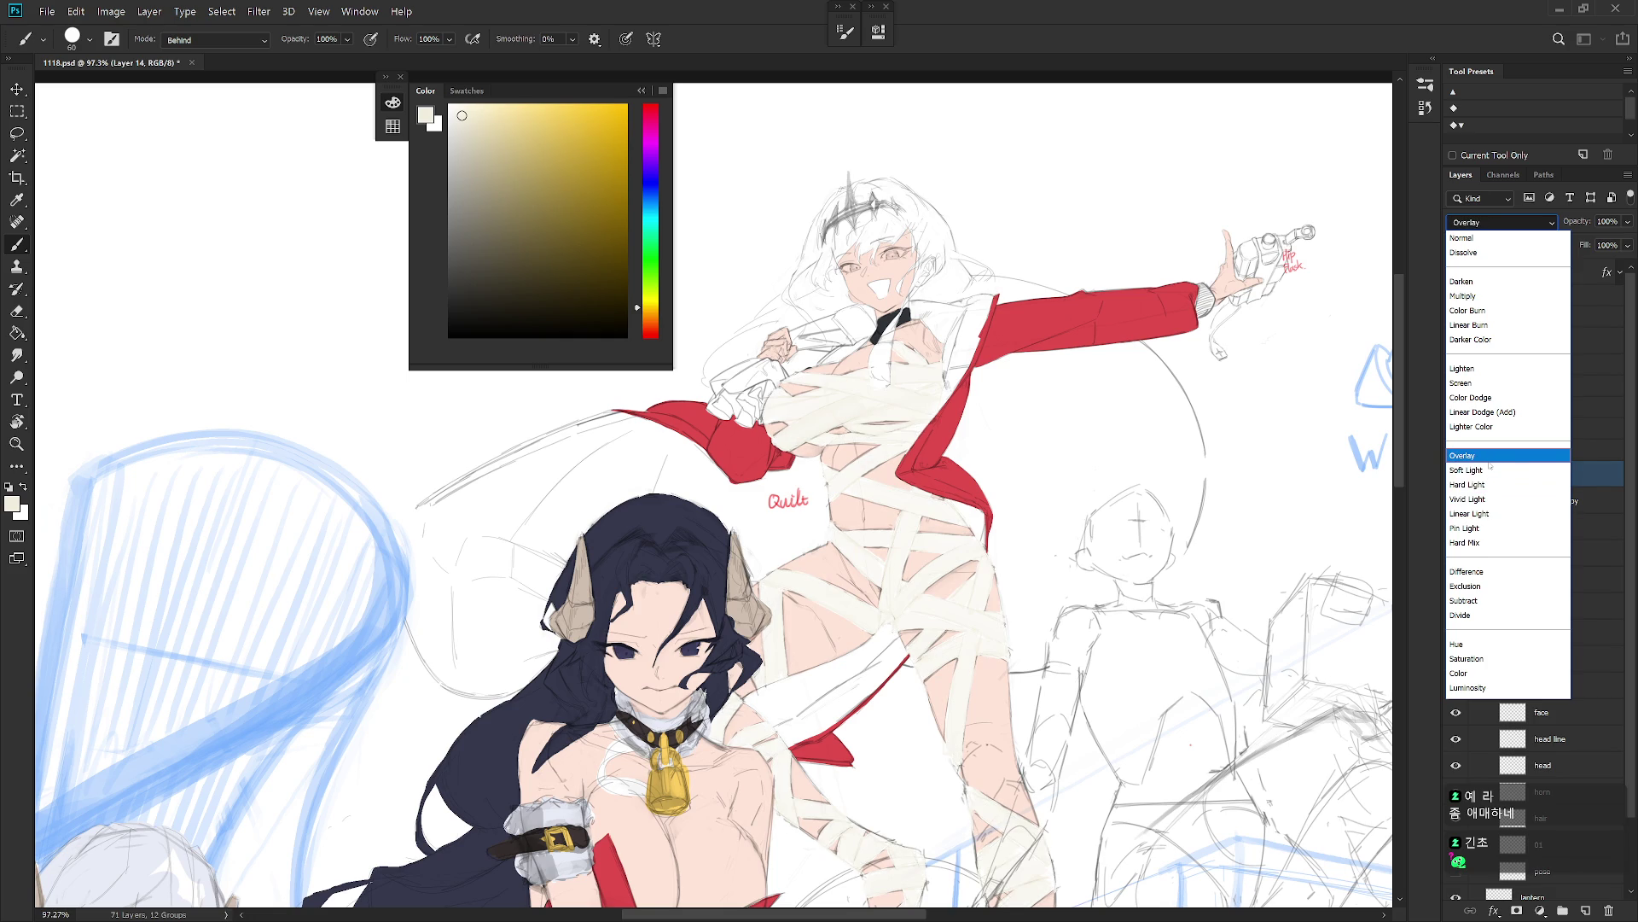
left_click(1489, 462)
left_click(1478, 245)
Step: Fill the bandage wraps with the red swatch and preview other blend modes
left_click(483, 108)
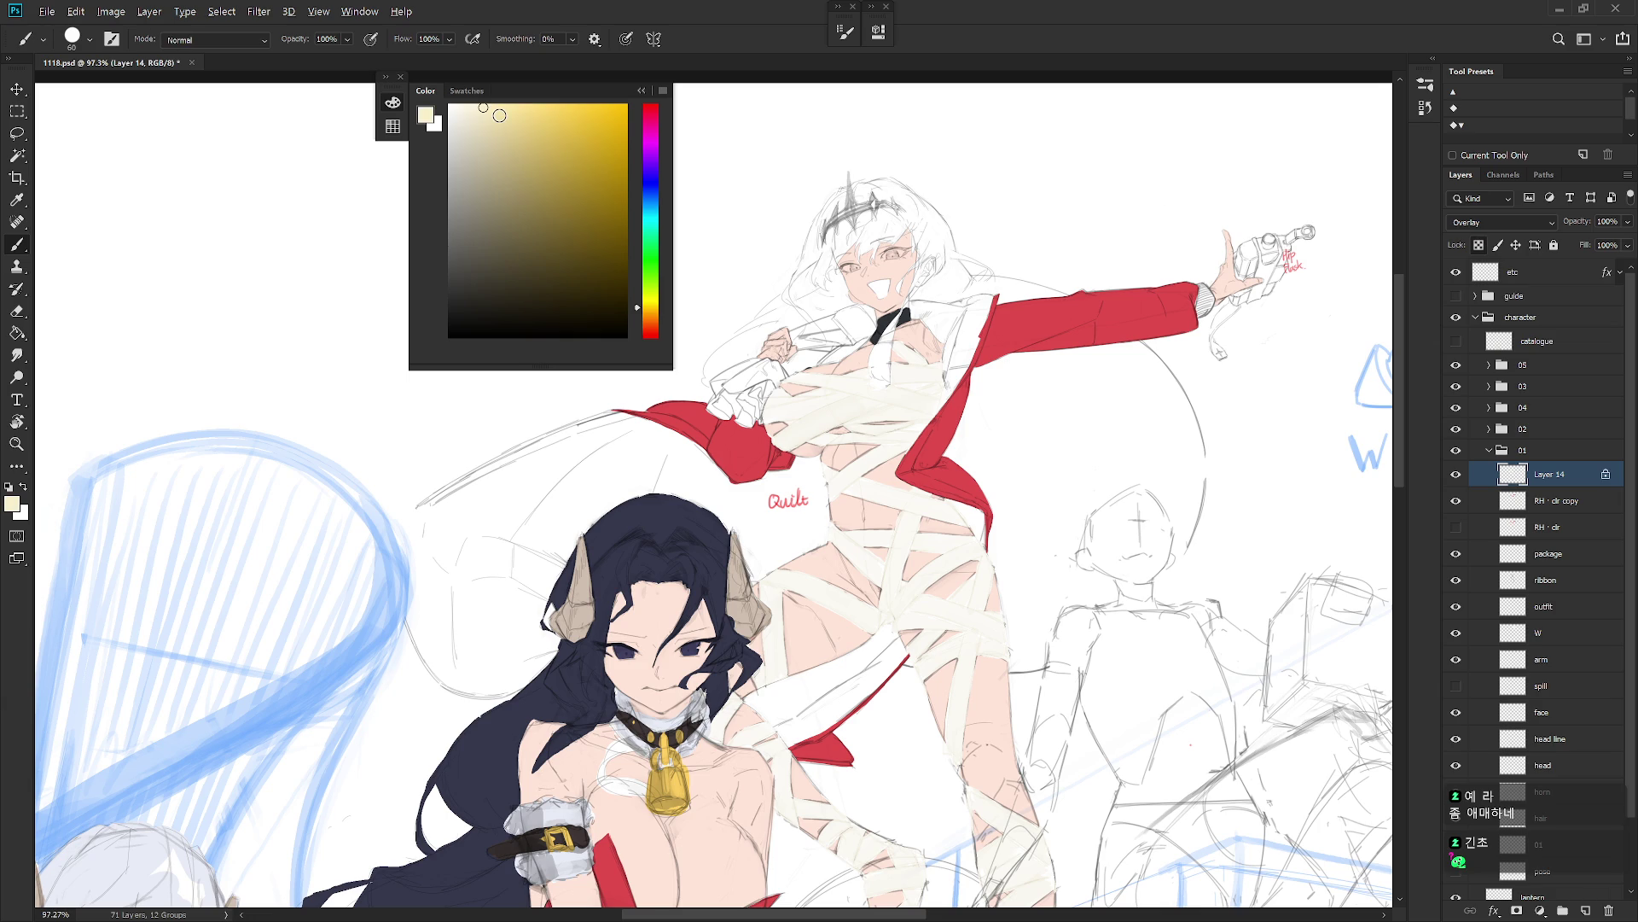
scroll(1084, 519, "down", 5)
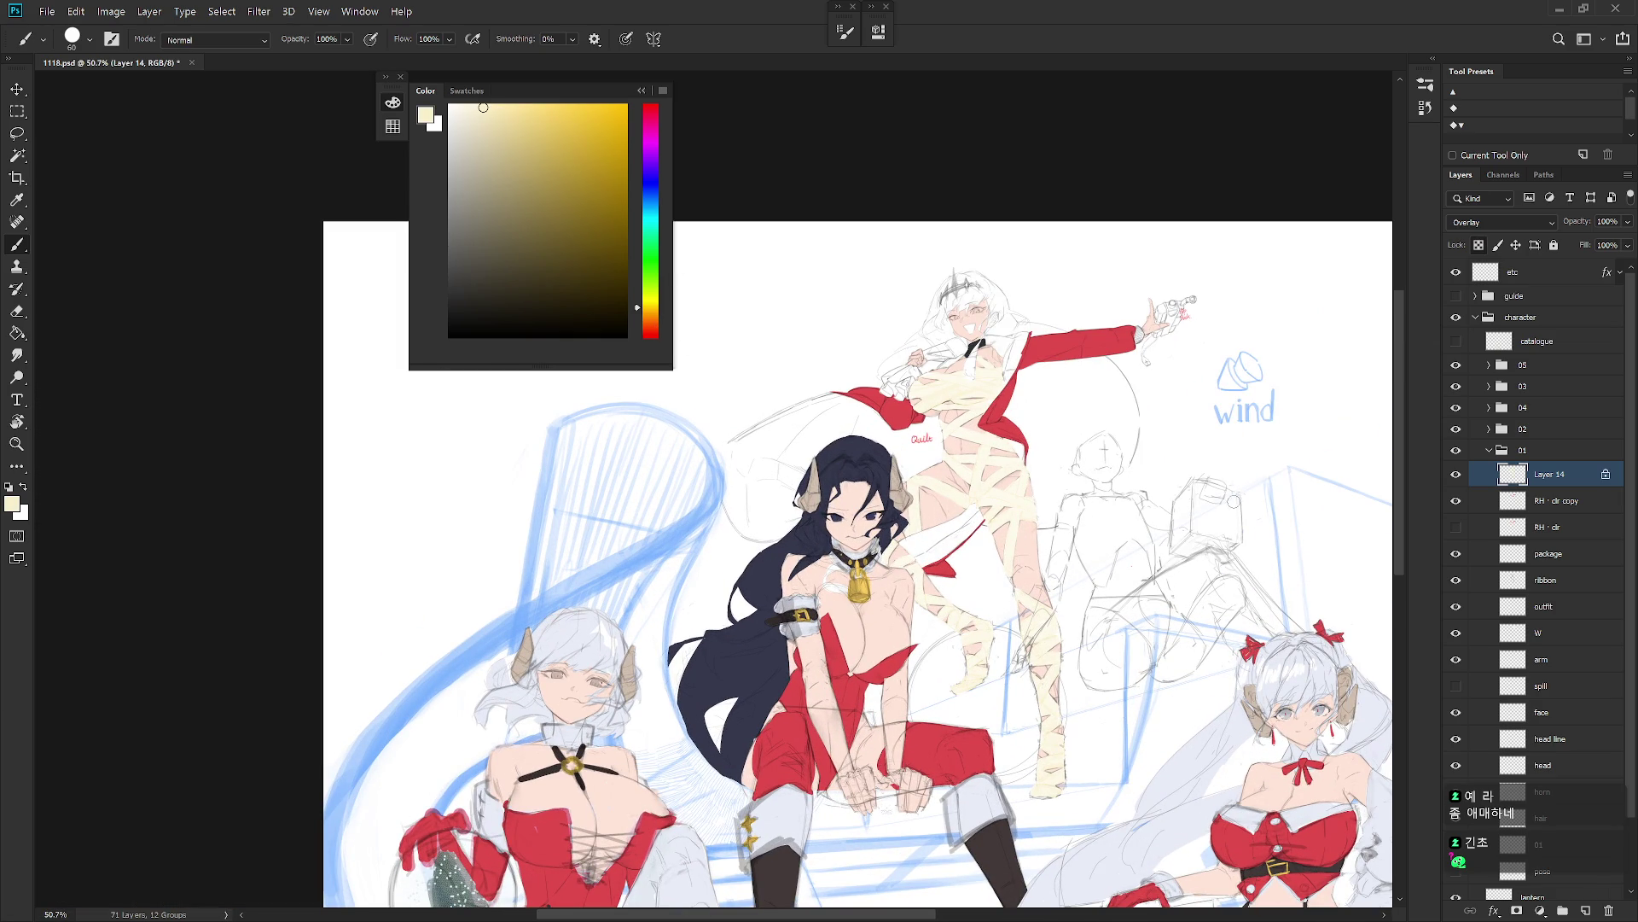
left_click(476, 93)
left_click(421, 112)
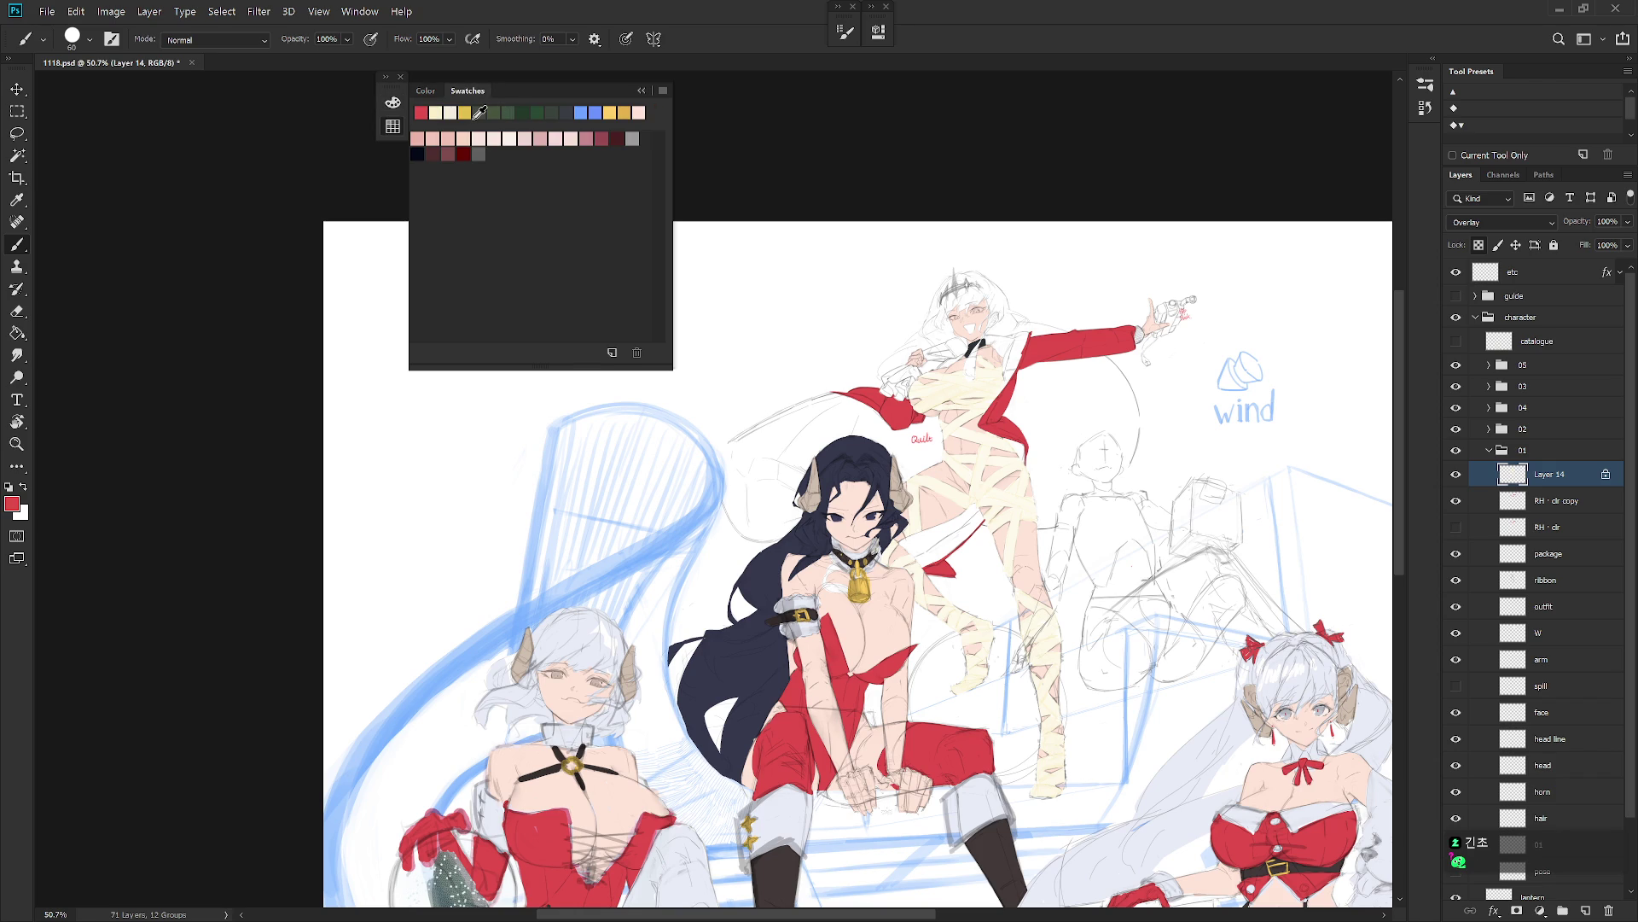
key("alt+BackSpace")
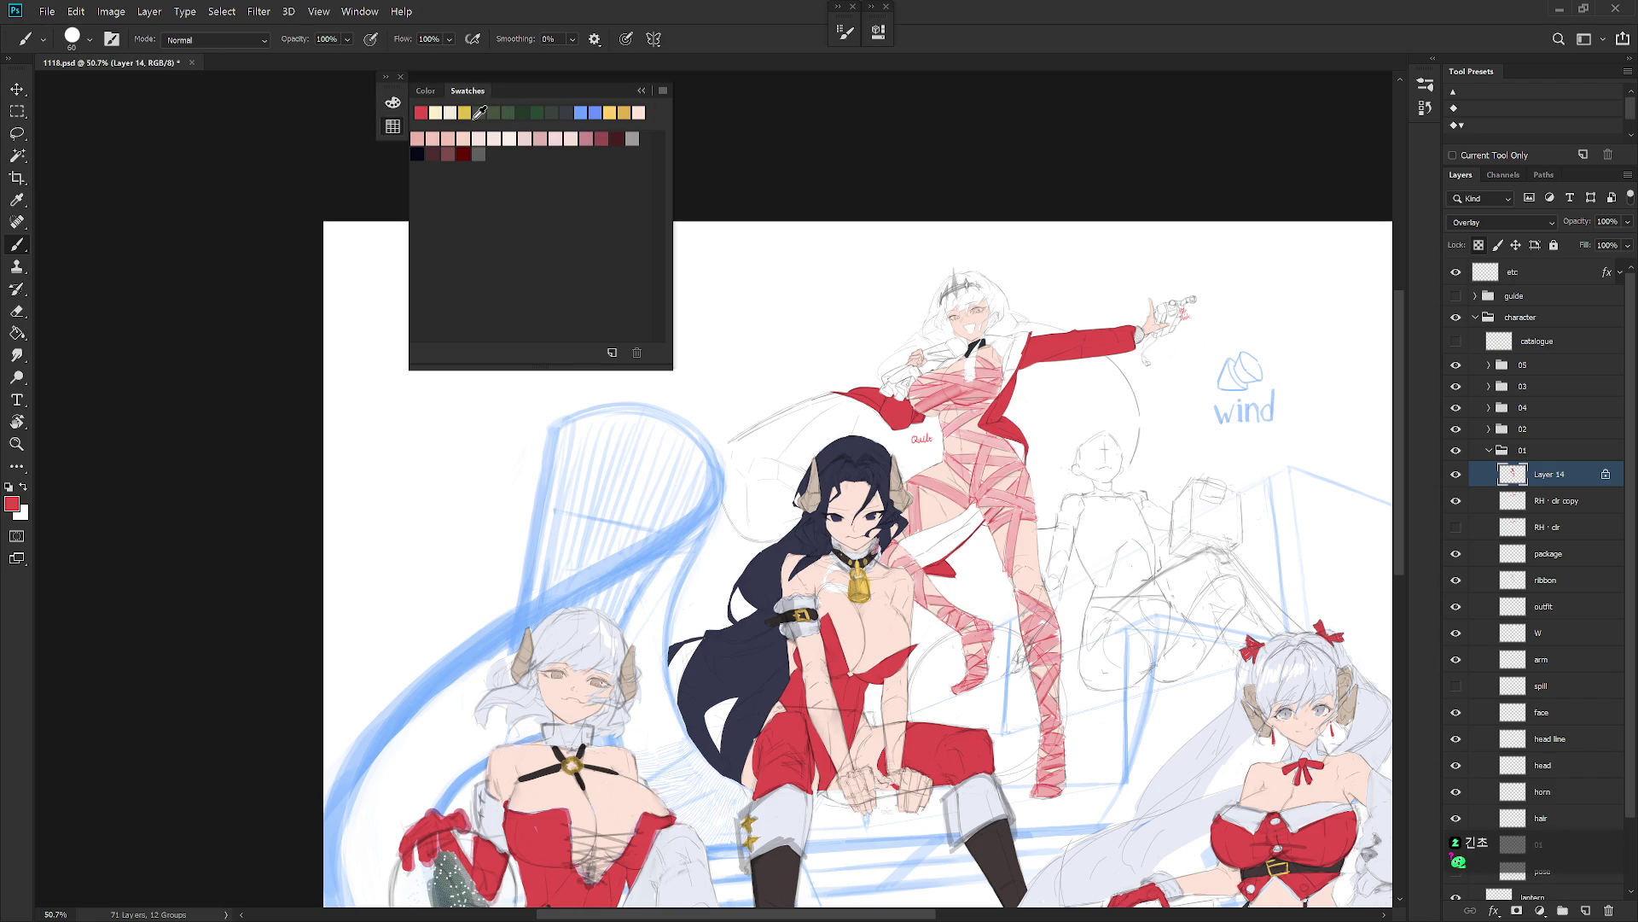
left_click(1527, 224)
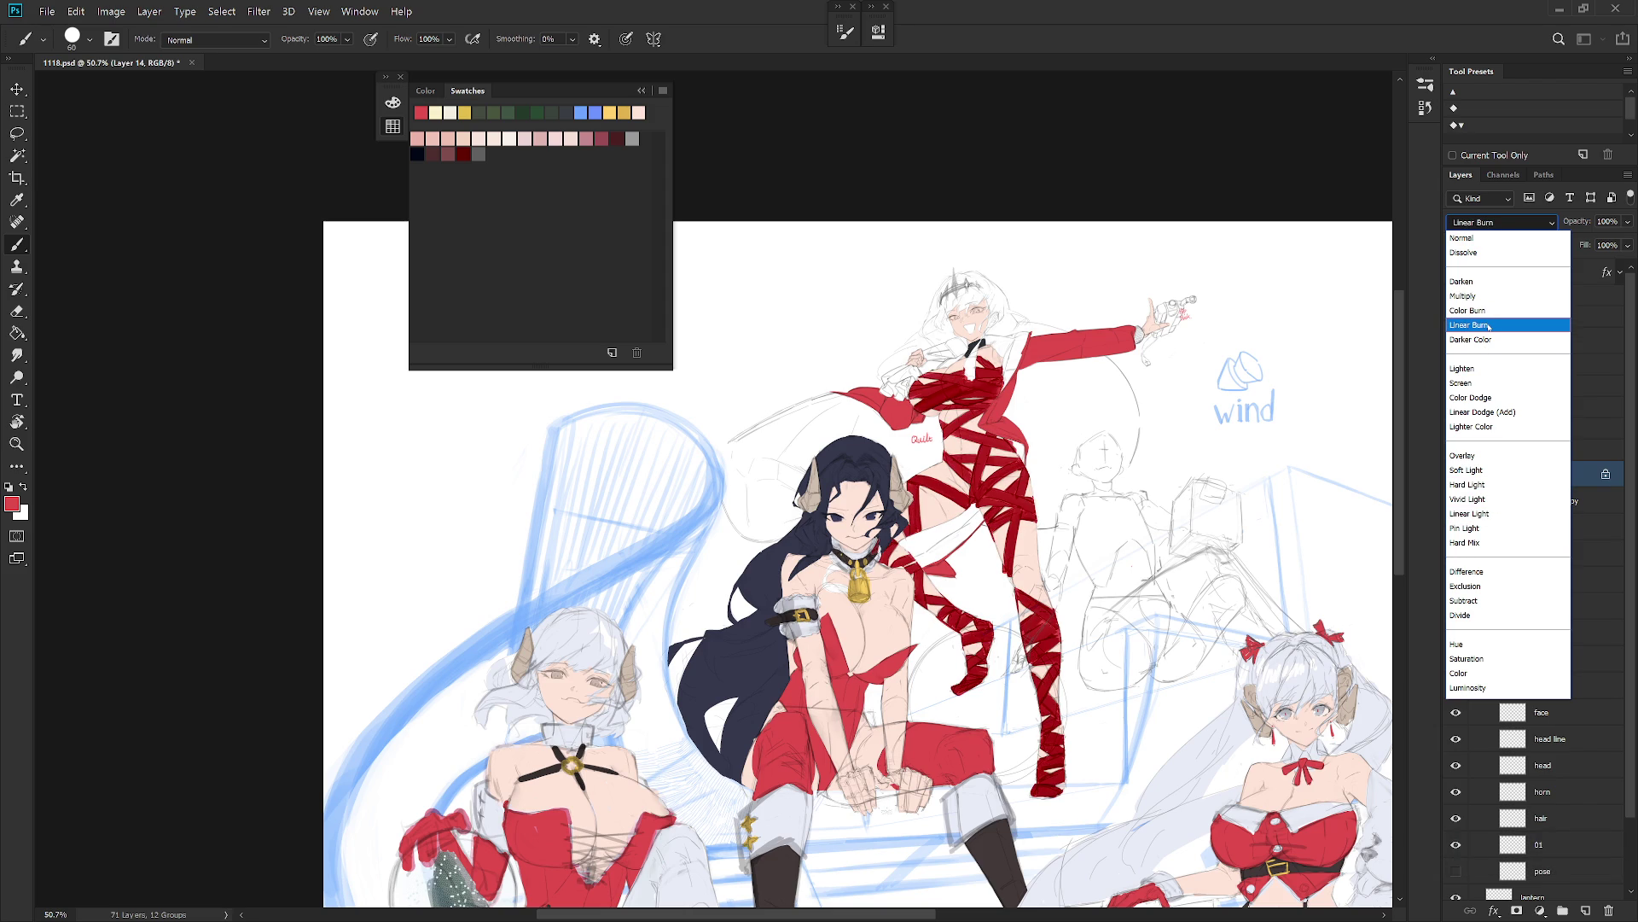
Step: Set the bandage layer to Linear Burn, then test a blue fill and undo it
left_click(1489, 325)
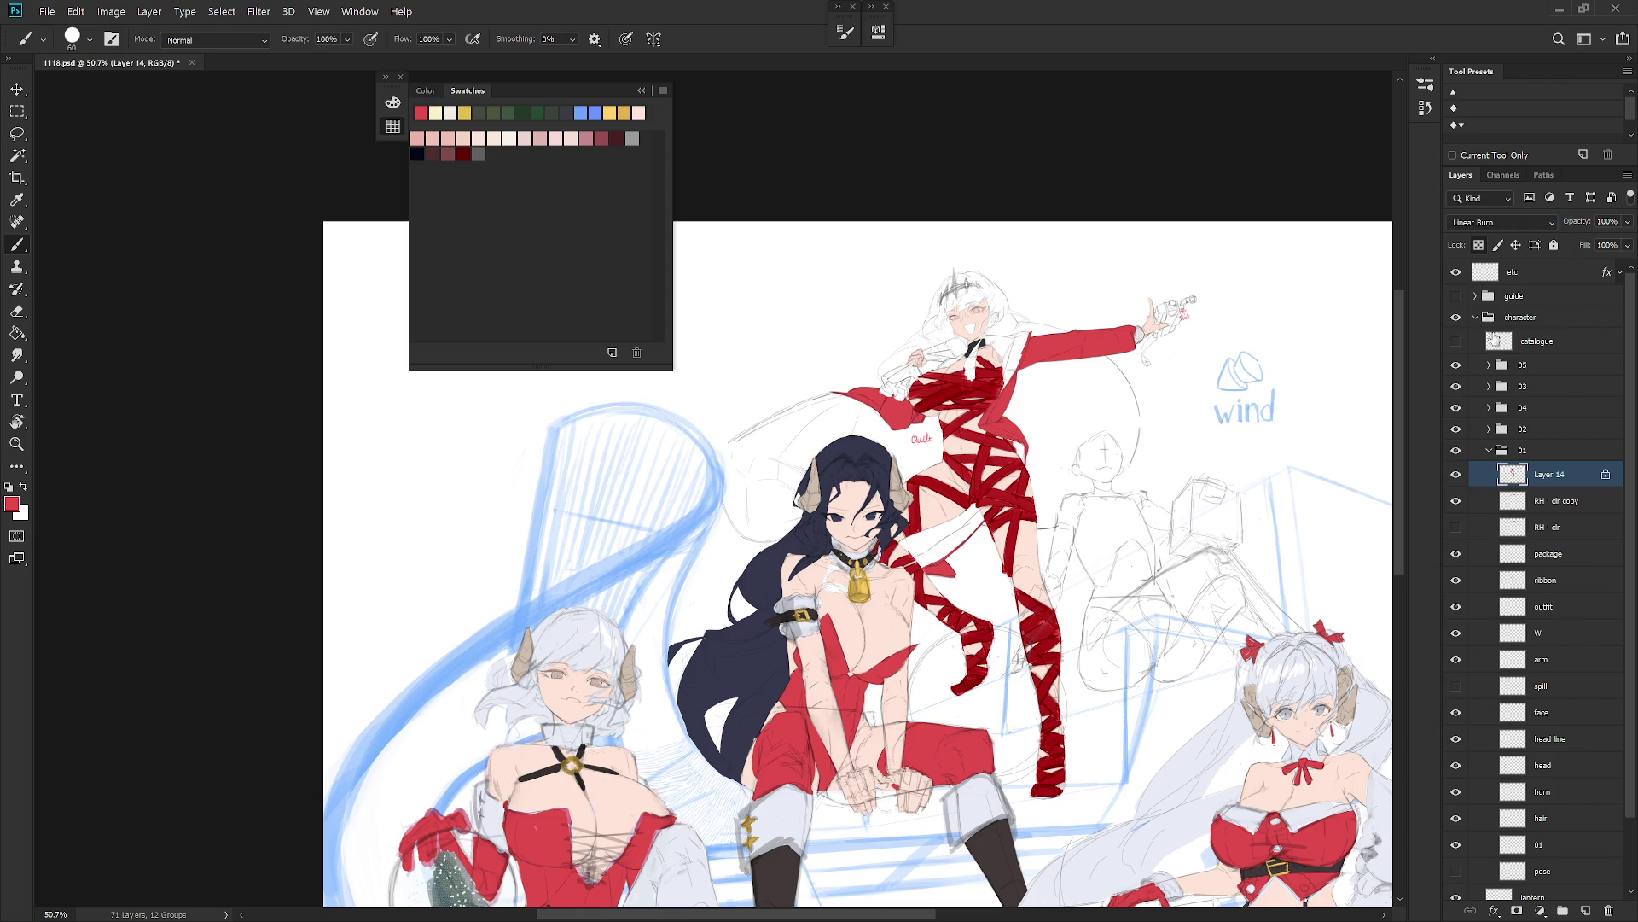
key("F6")
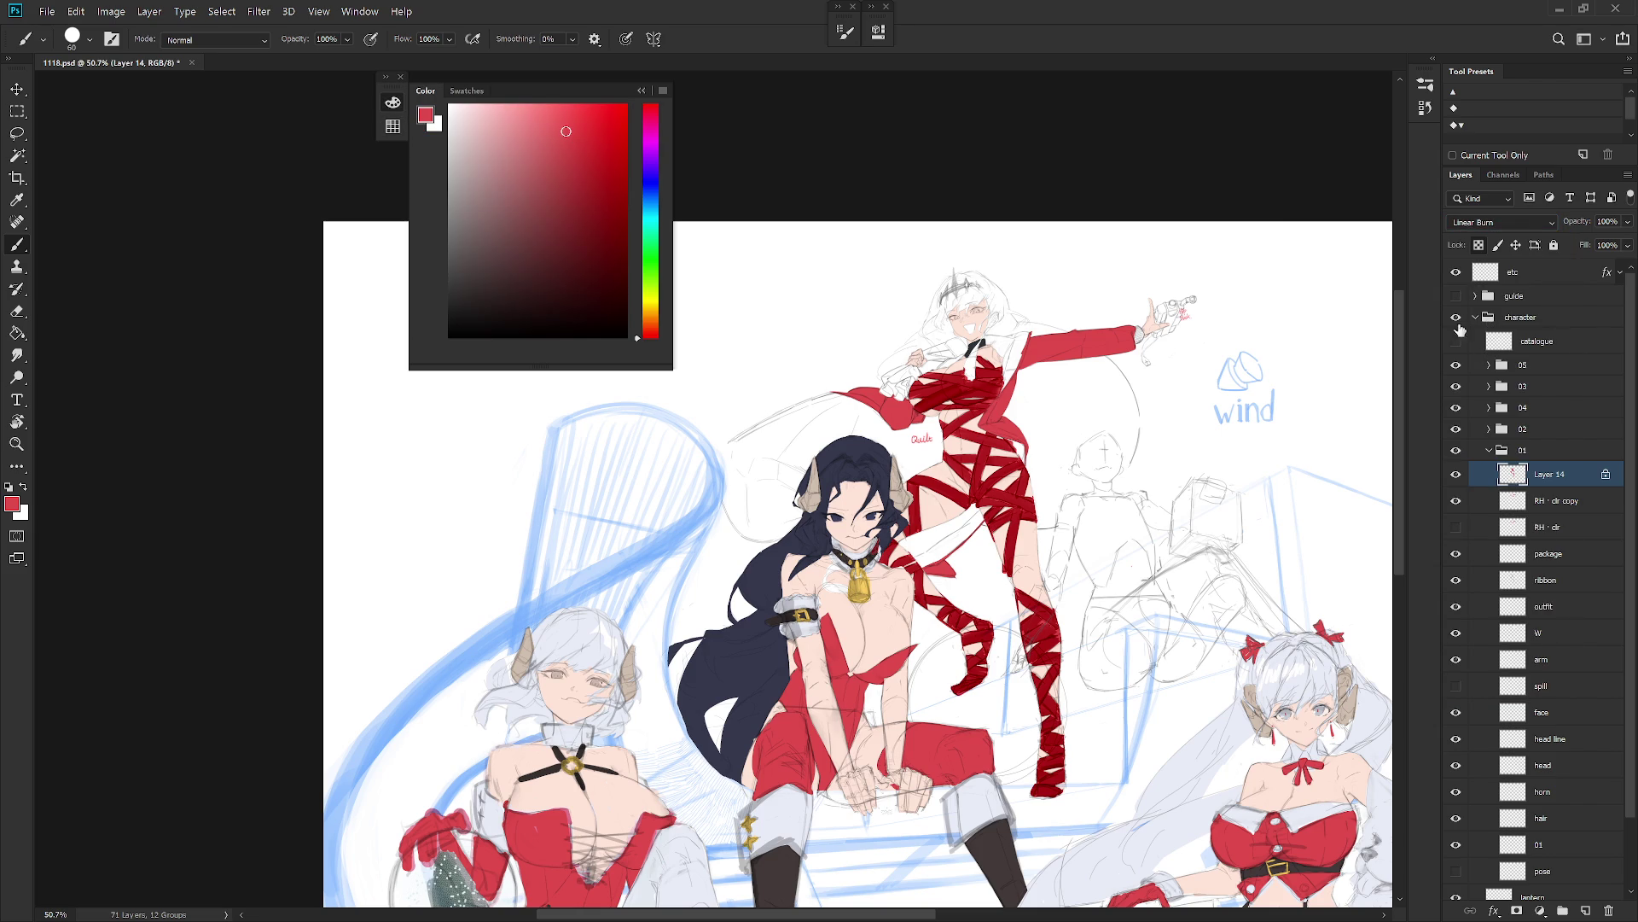
left_click(652, 199)
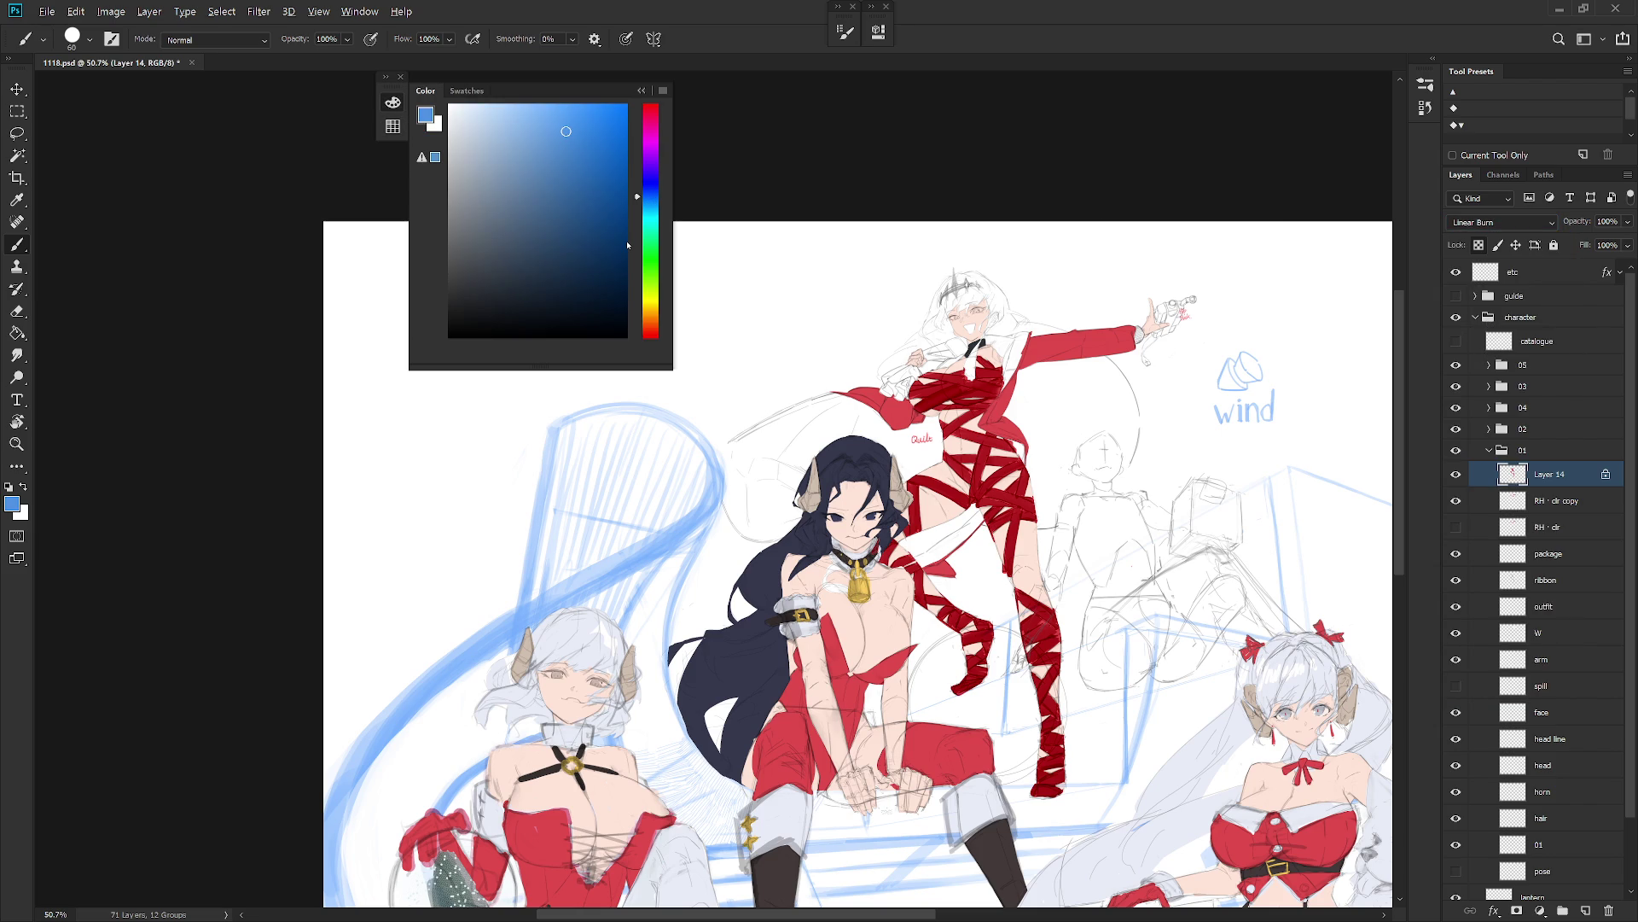
key("alt+BackSpace")
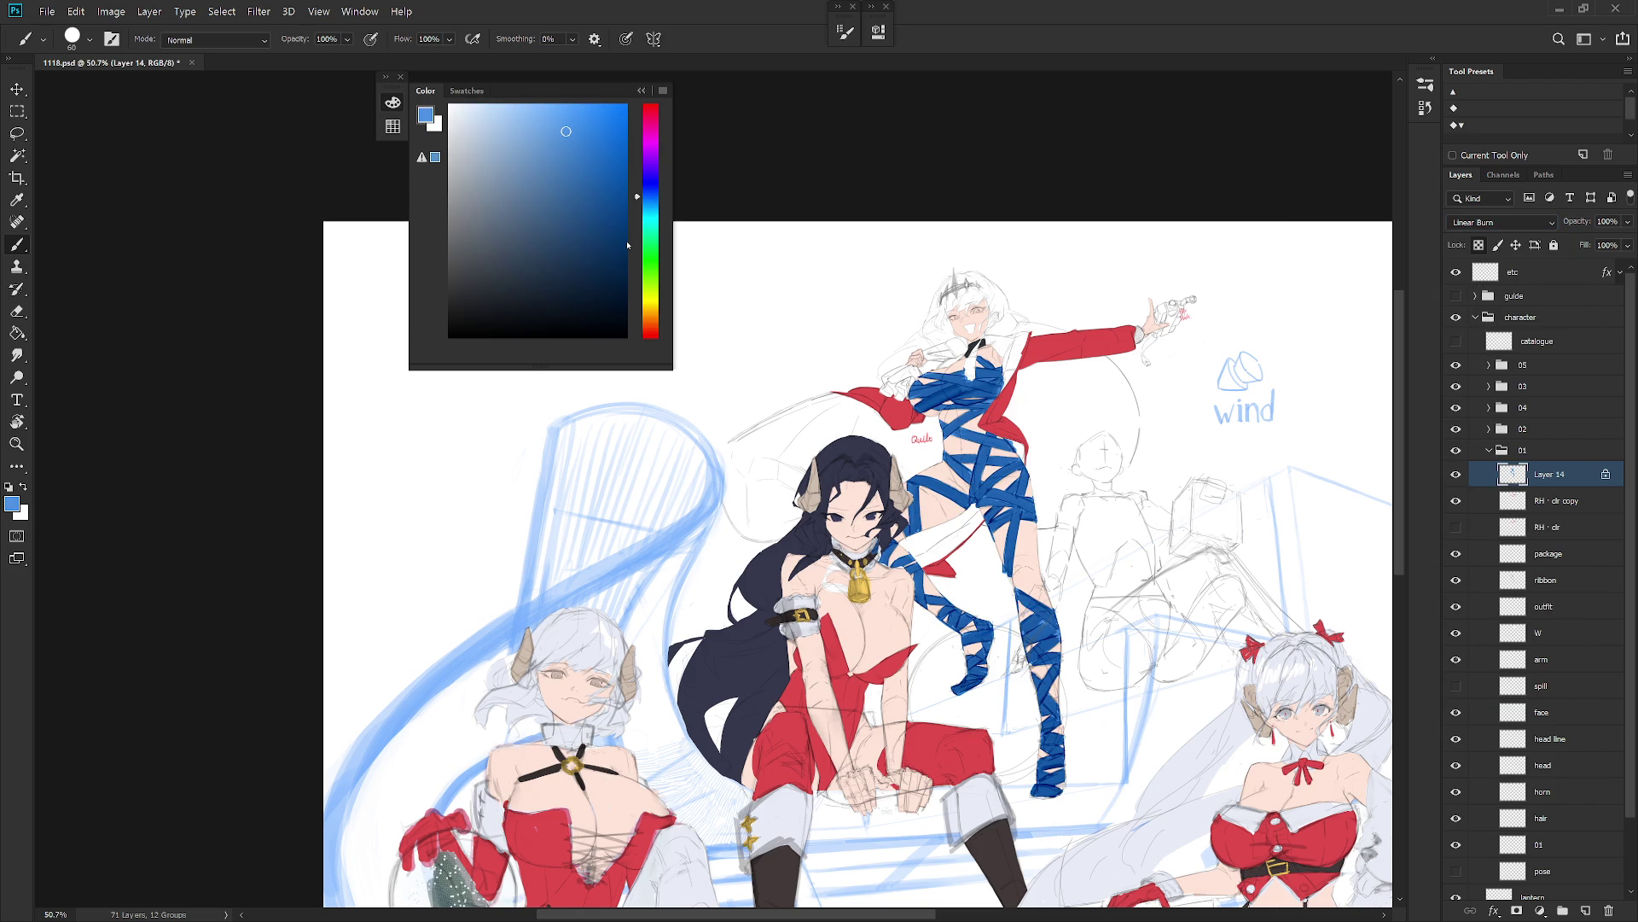
scroll(1032, 708, "down", 1)
key("ctrl+z")
Step: Reposition the illustration in view and show the original bandage layer
left_click_drag(1091, 849, 967, 739)
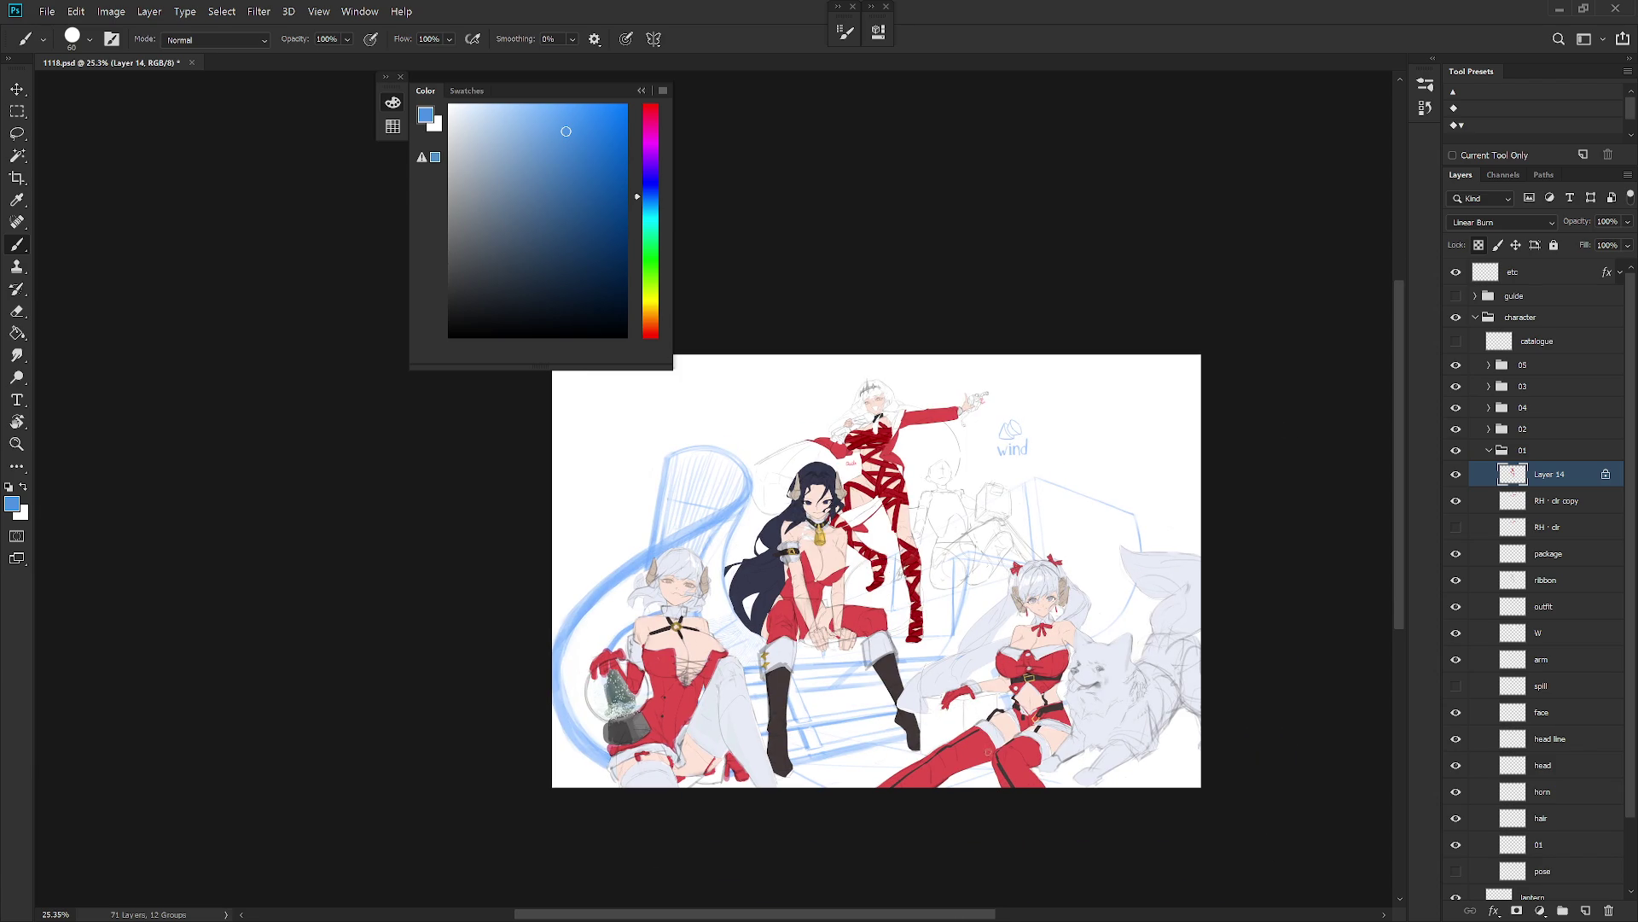
scroll(934, 683, "up", 1)
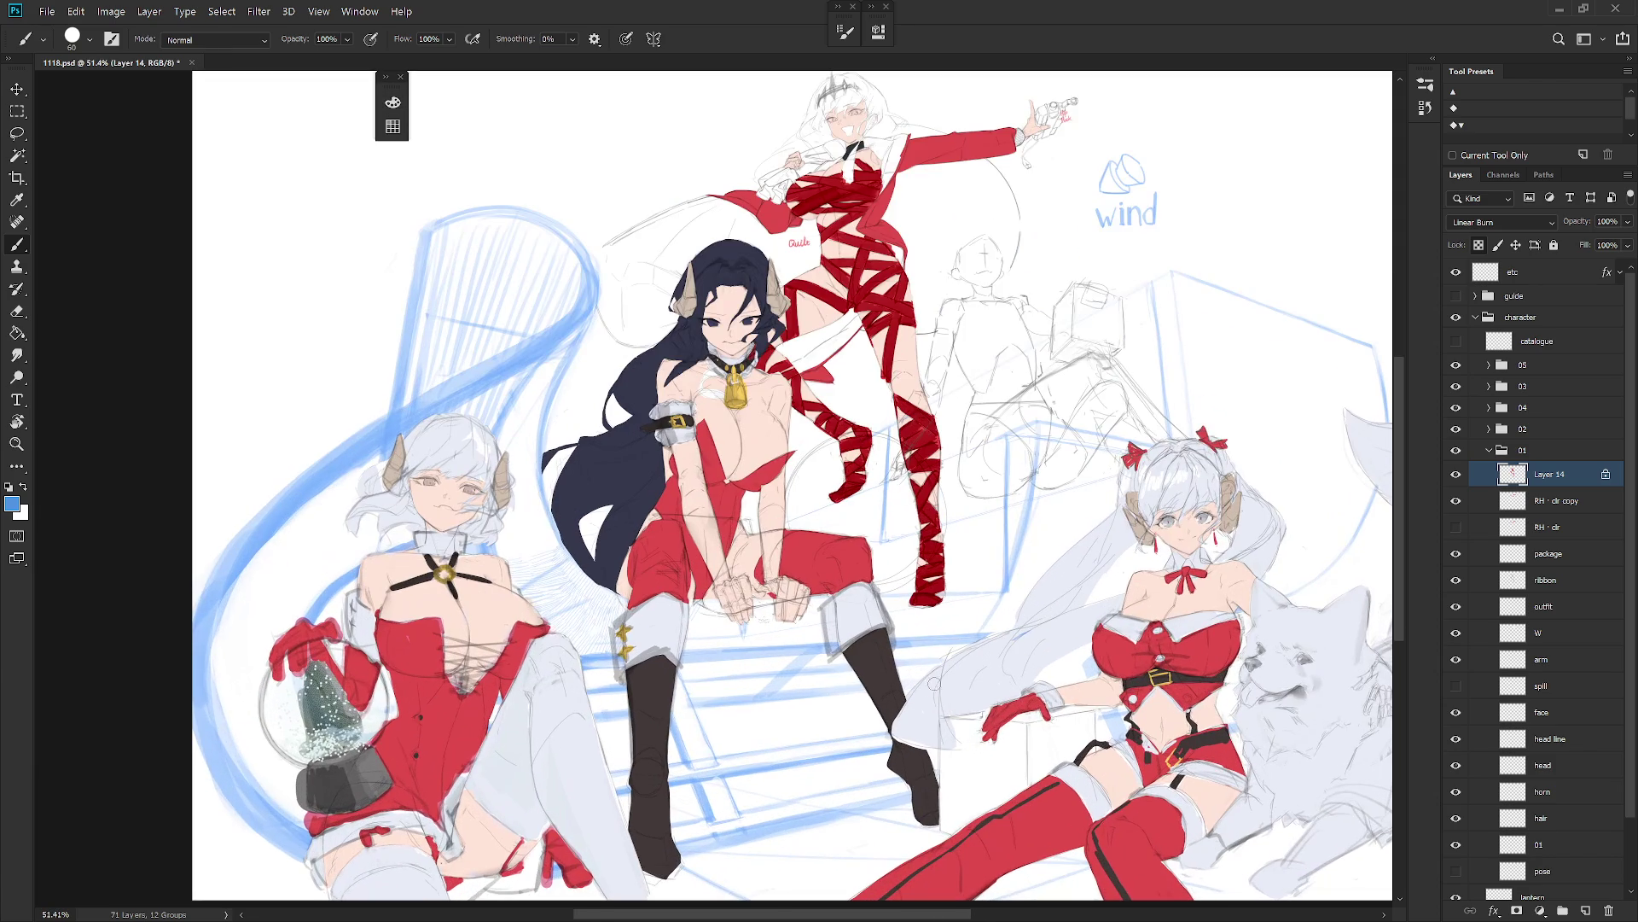
scroll(939, 725, "down", 1)
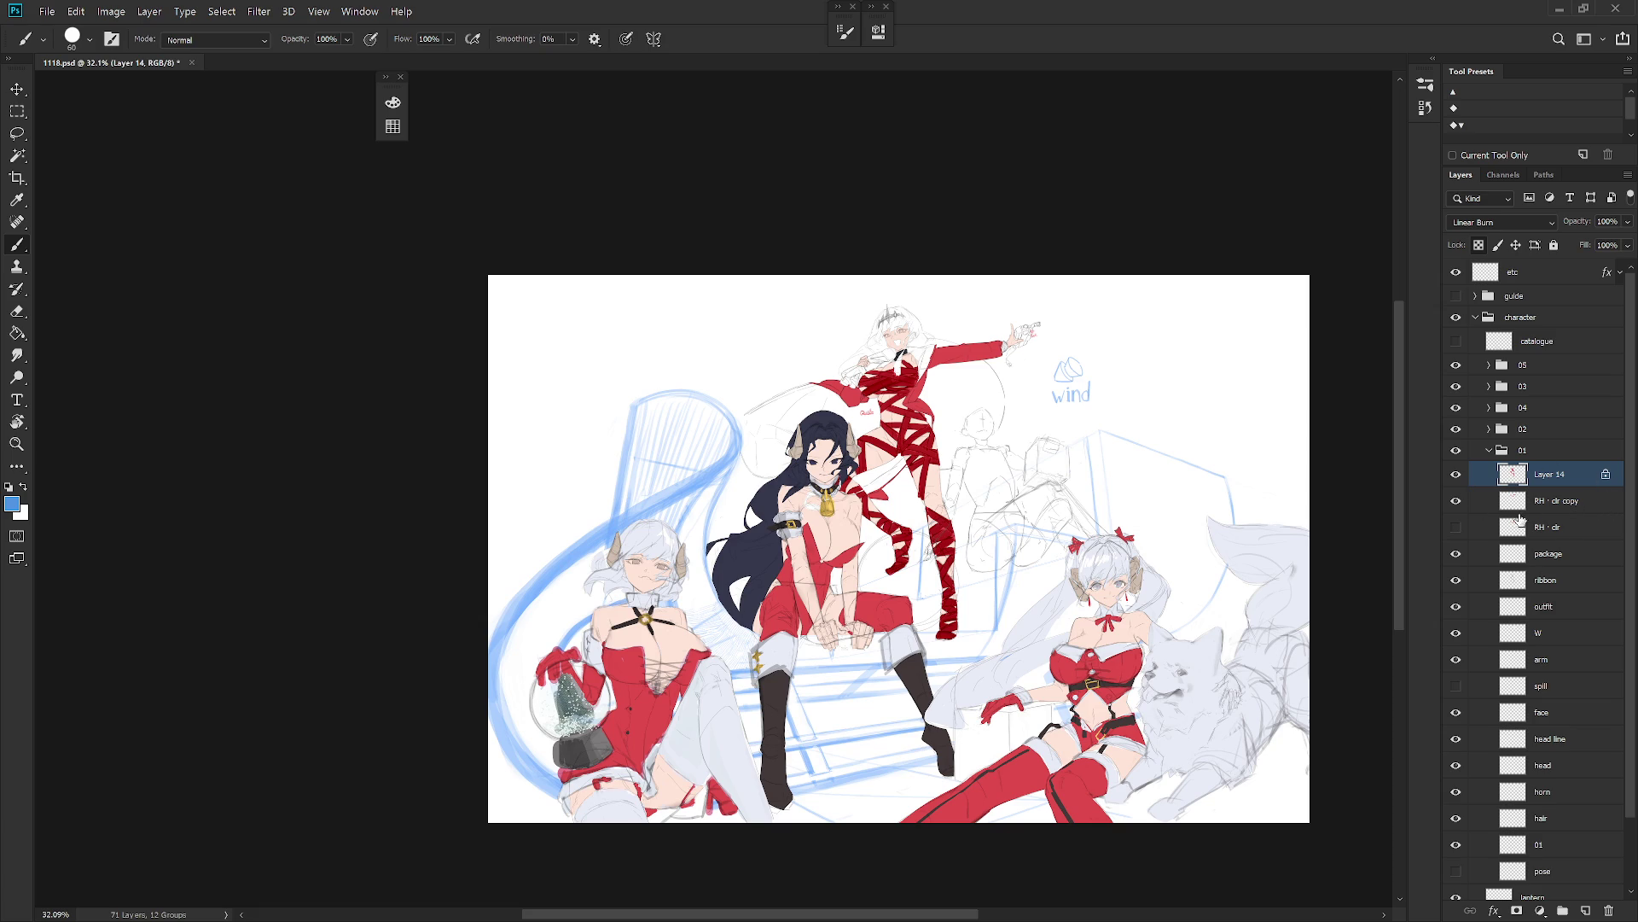
left_click(1456, 527)
Step: Compare the original and duplicate bandage layers, then get rid of RH - dr copy
left_click(1456, 527)
left_click(1558, 529)
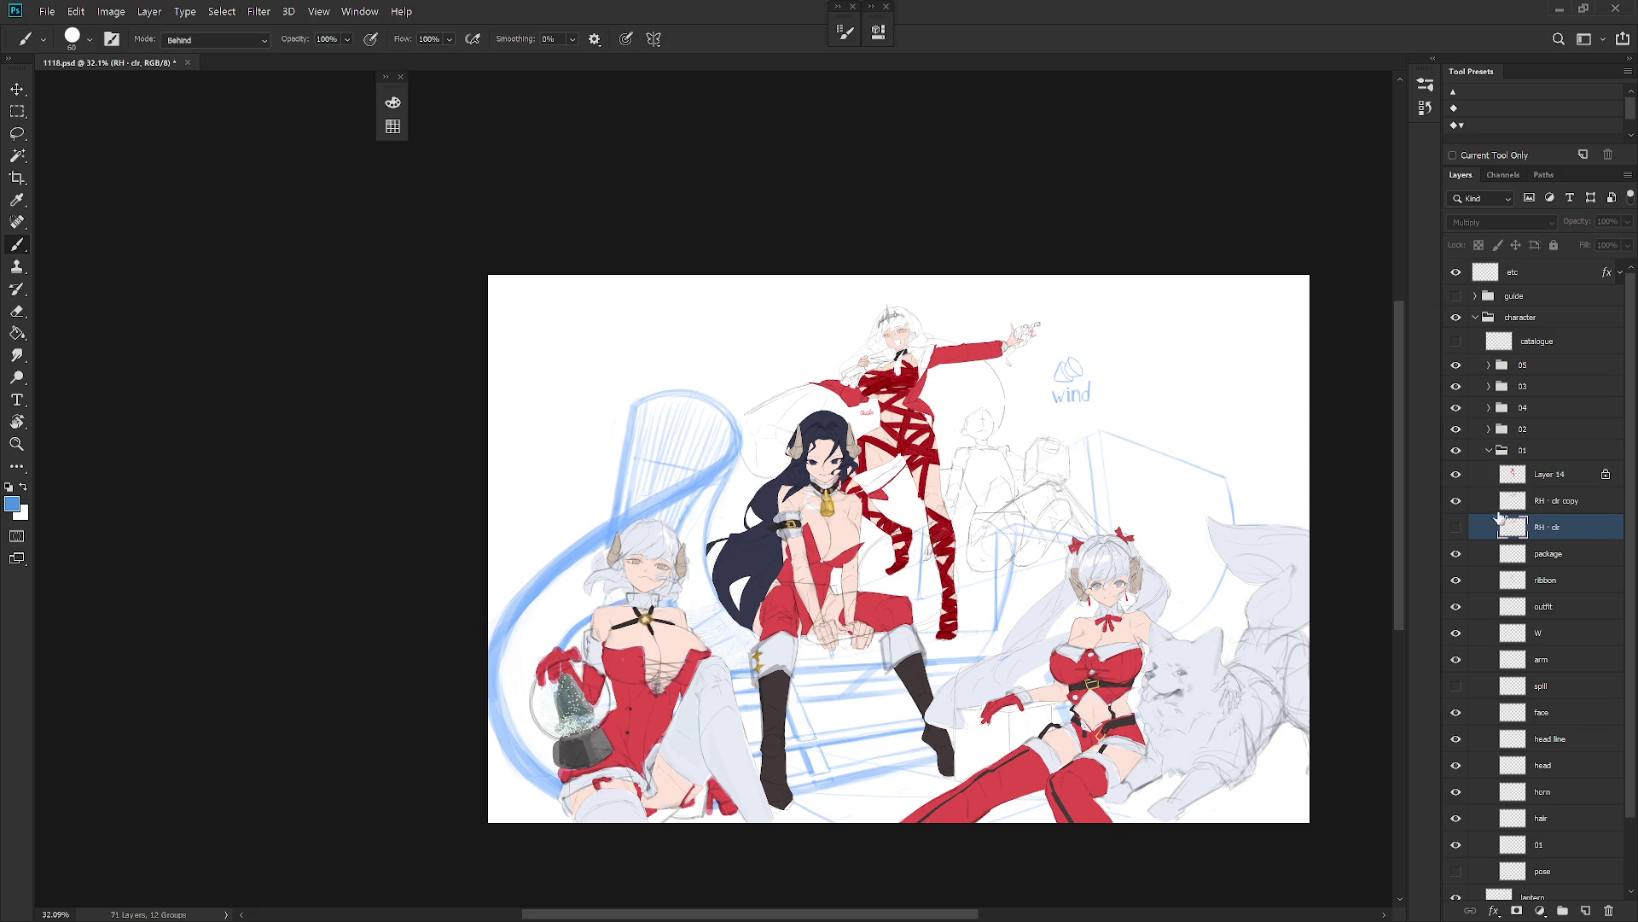
left_click(1456, 501)
left_click(1455, 502)
left_click(1455, 501)
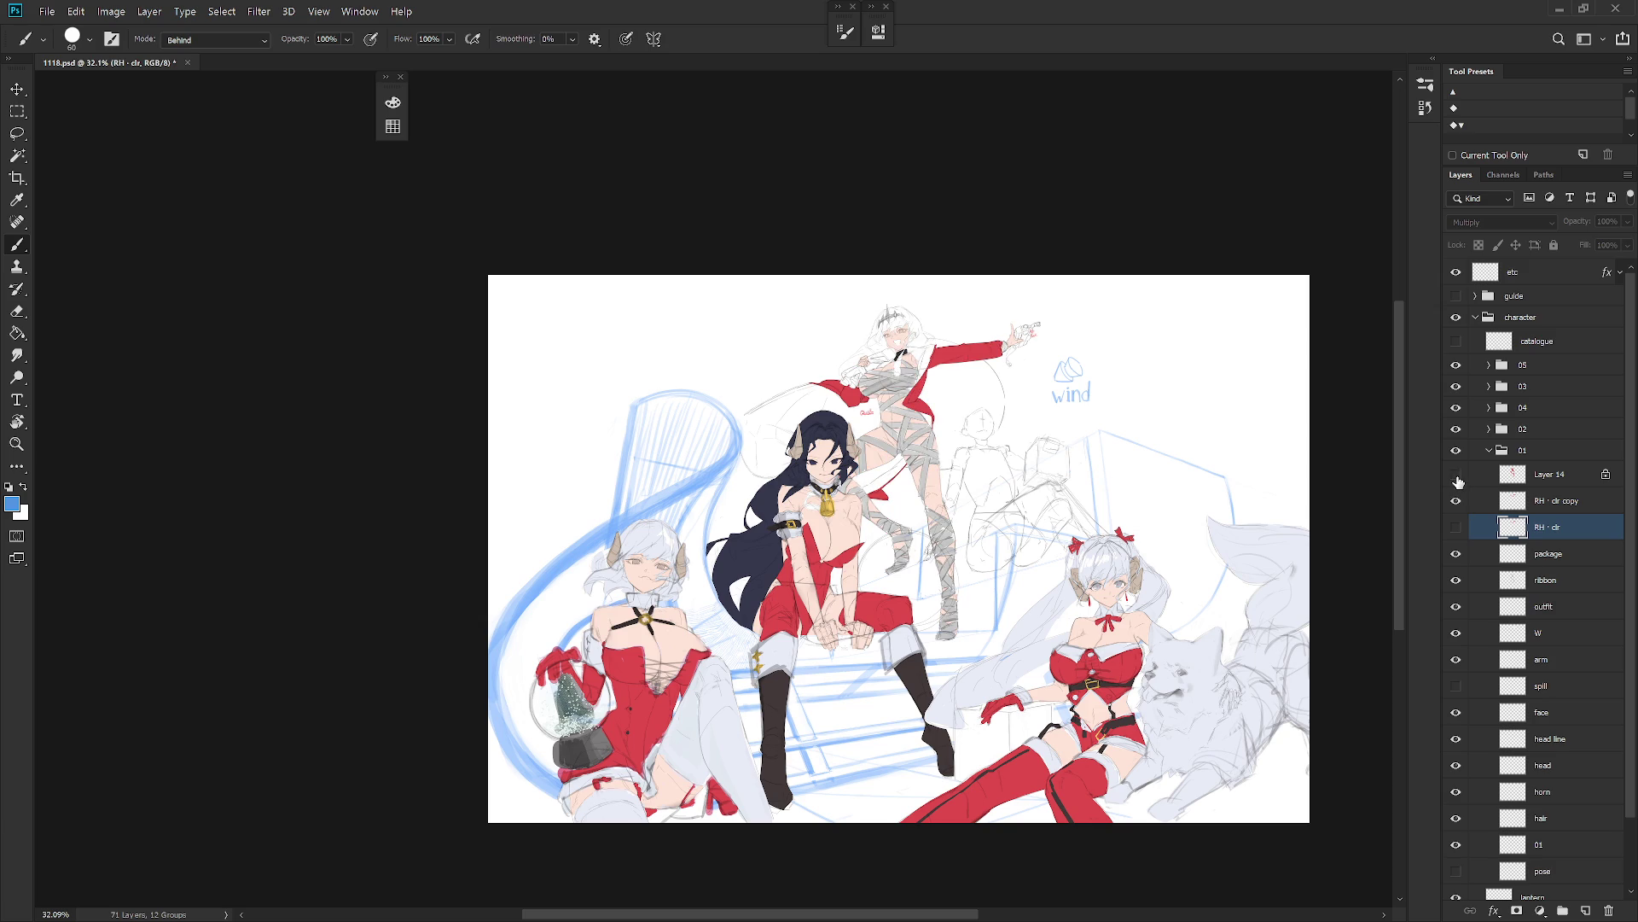
left_click(1455, 501)
key("ctrl+e")
Step: Turn on the RH - dr and spill layers, then collapse and reopen the 01 group
left_click(1456, 501)
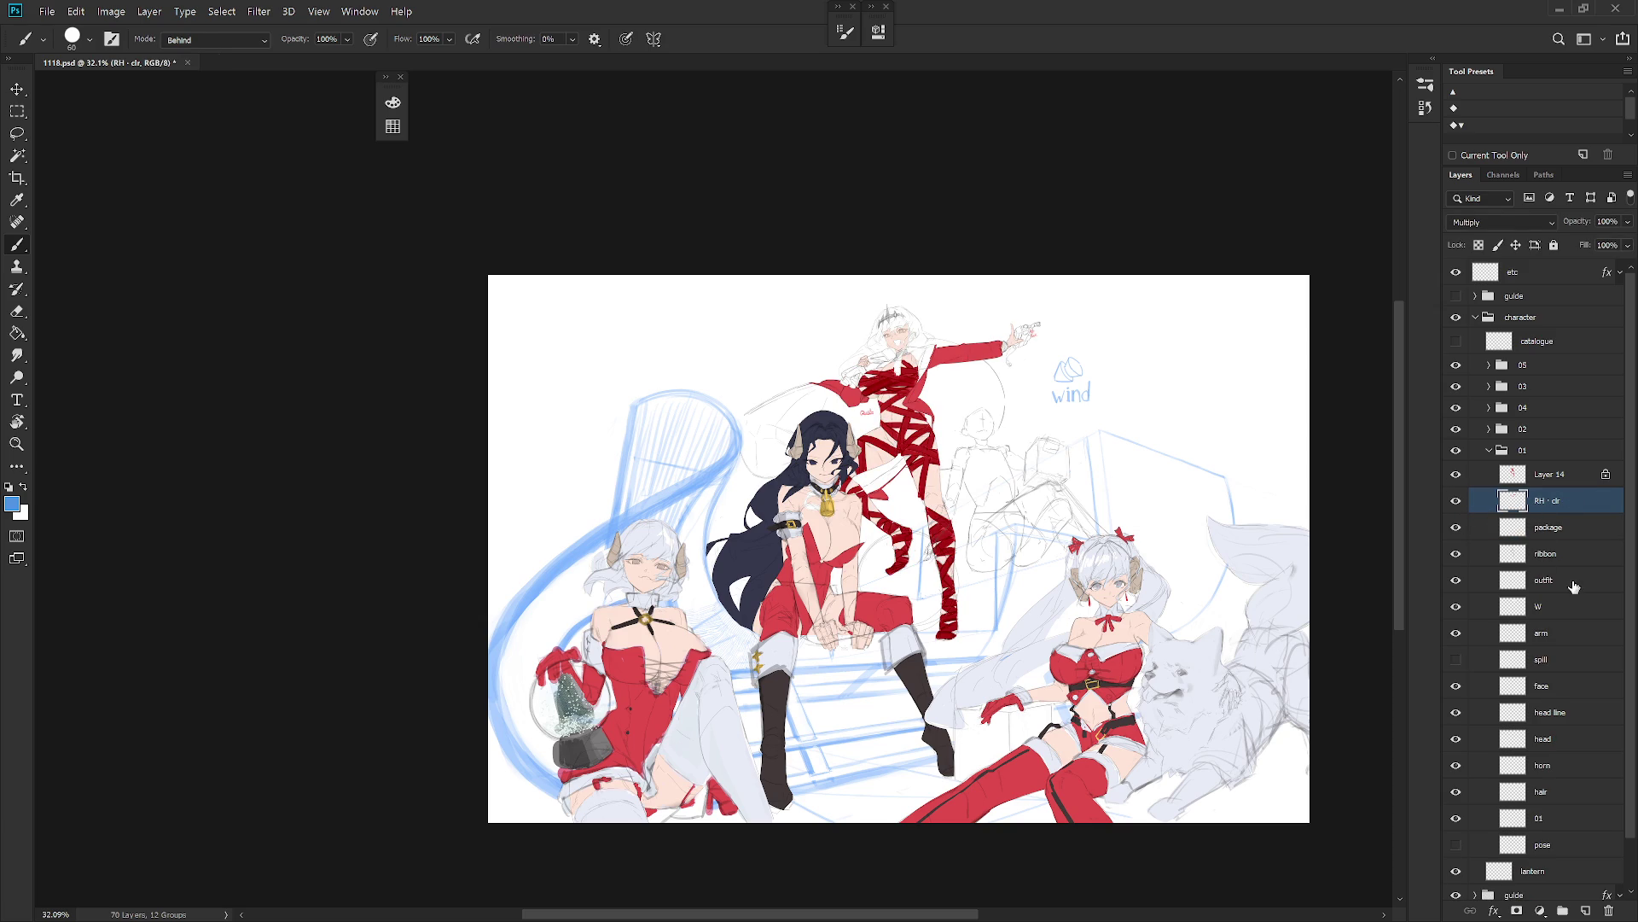
left_click(1457, 659)
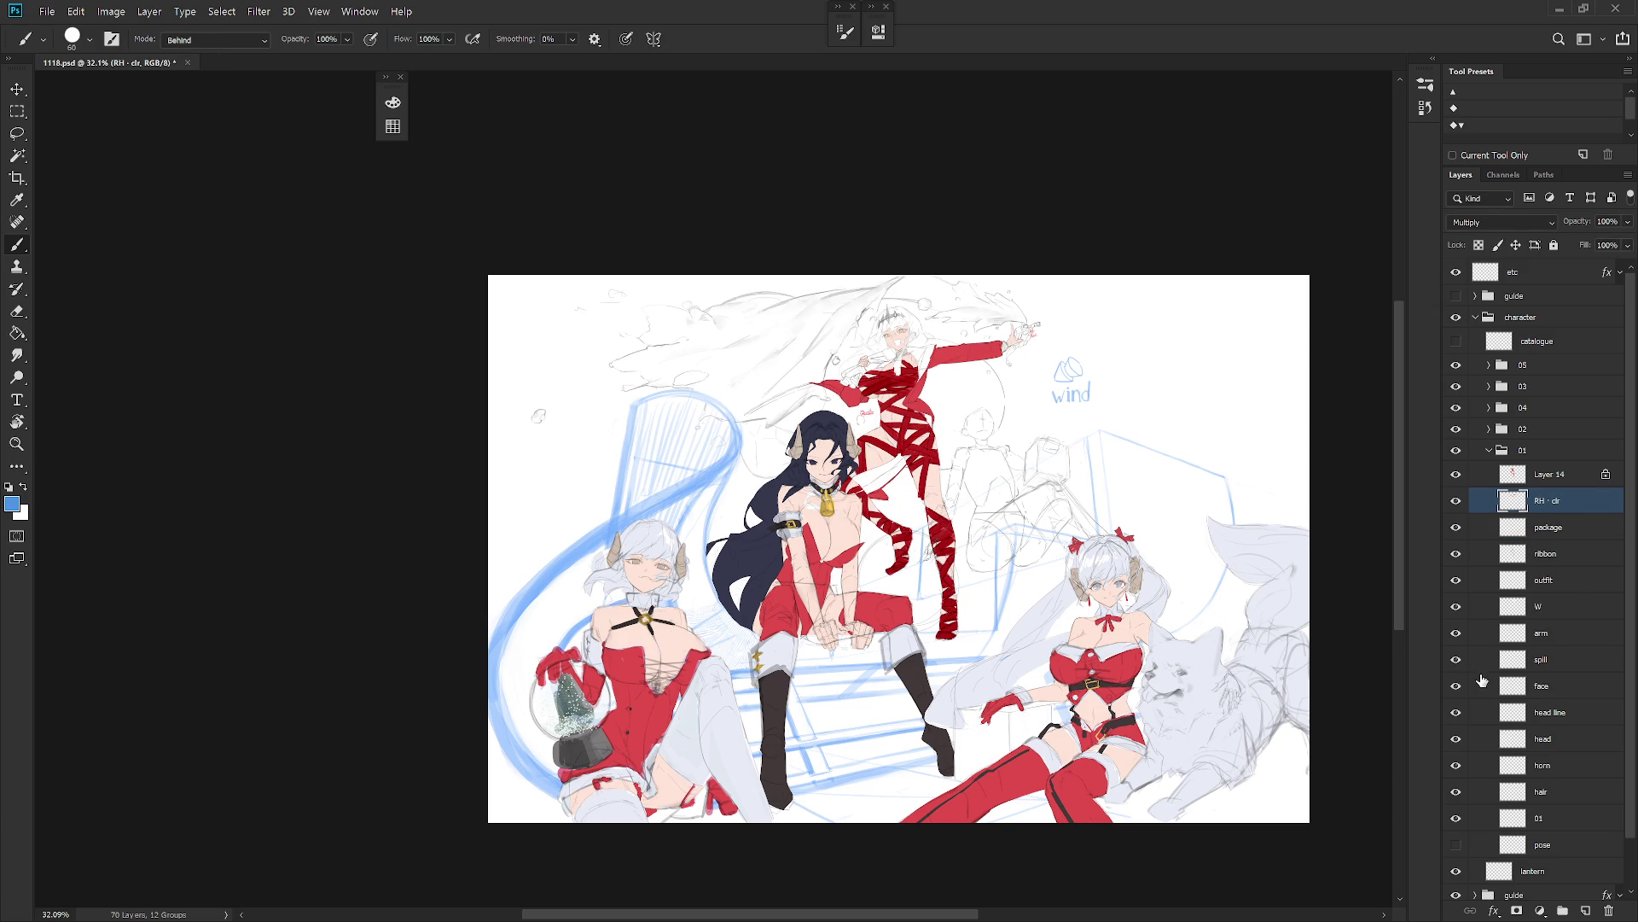
left_click(1489, 451)
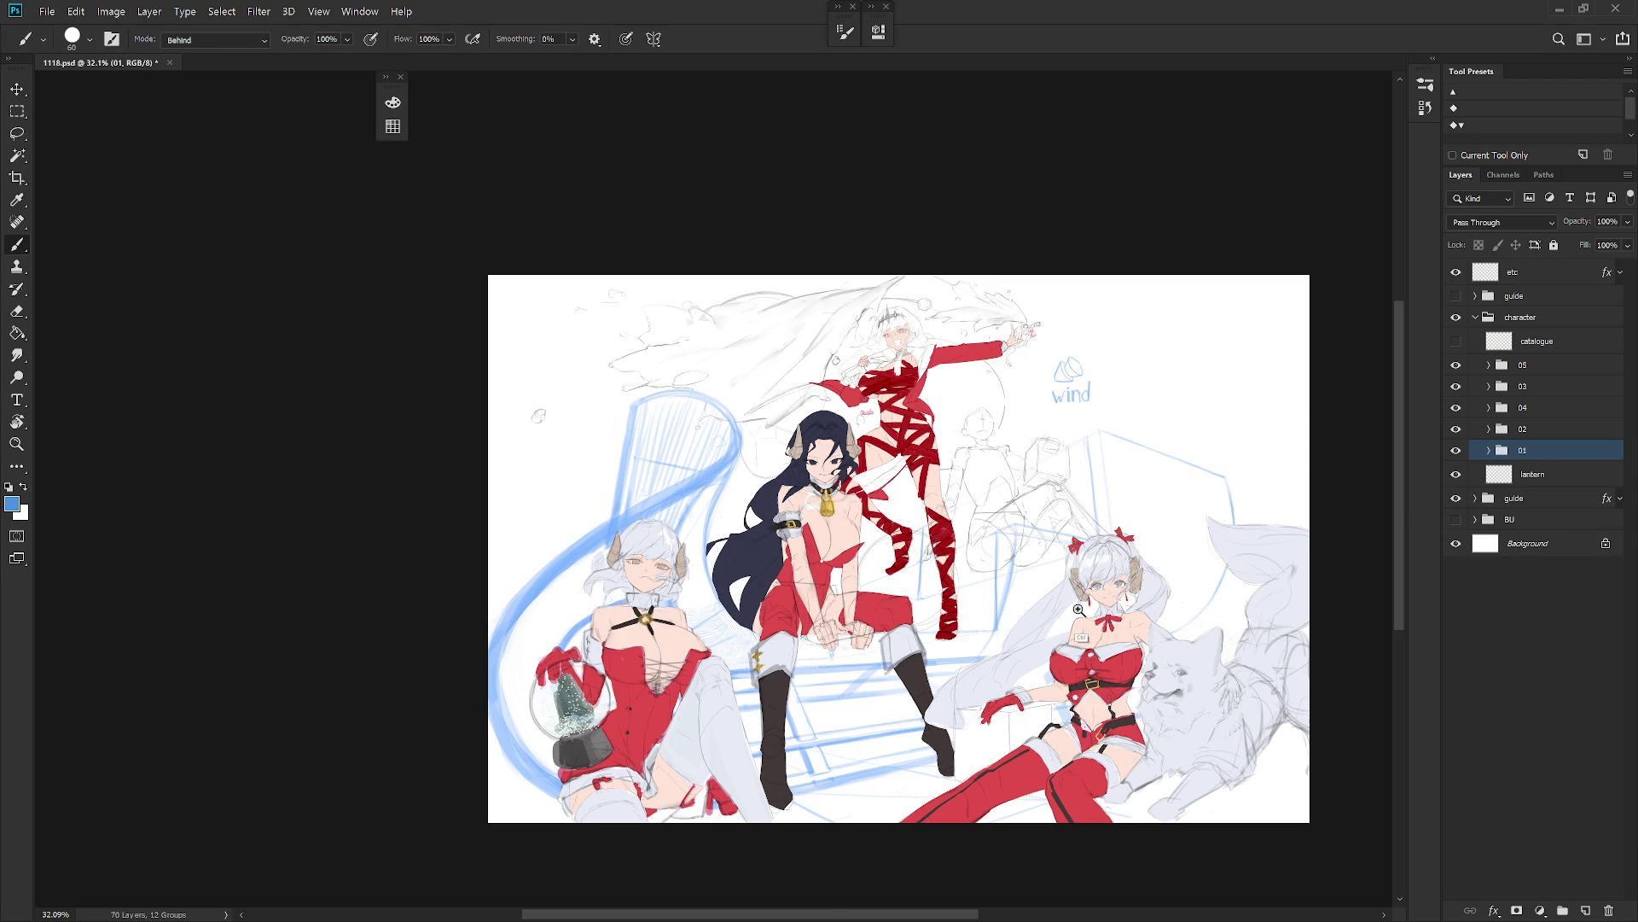
scroll(1079, 615, "up", 2)
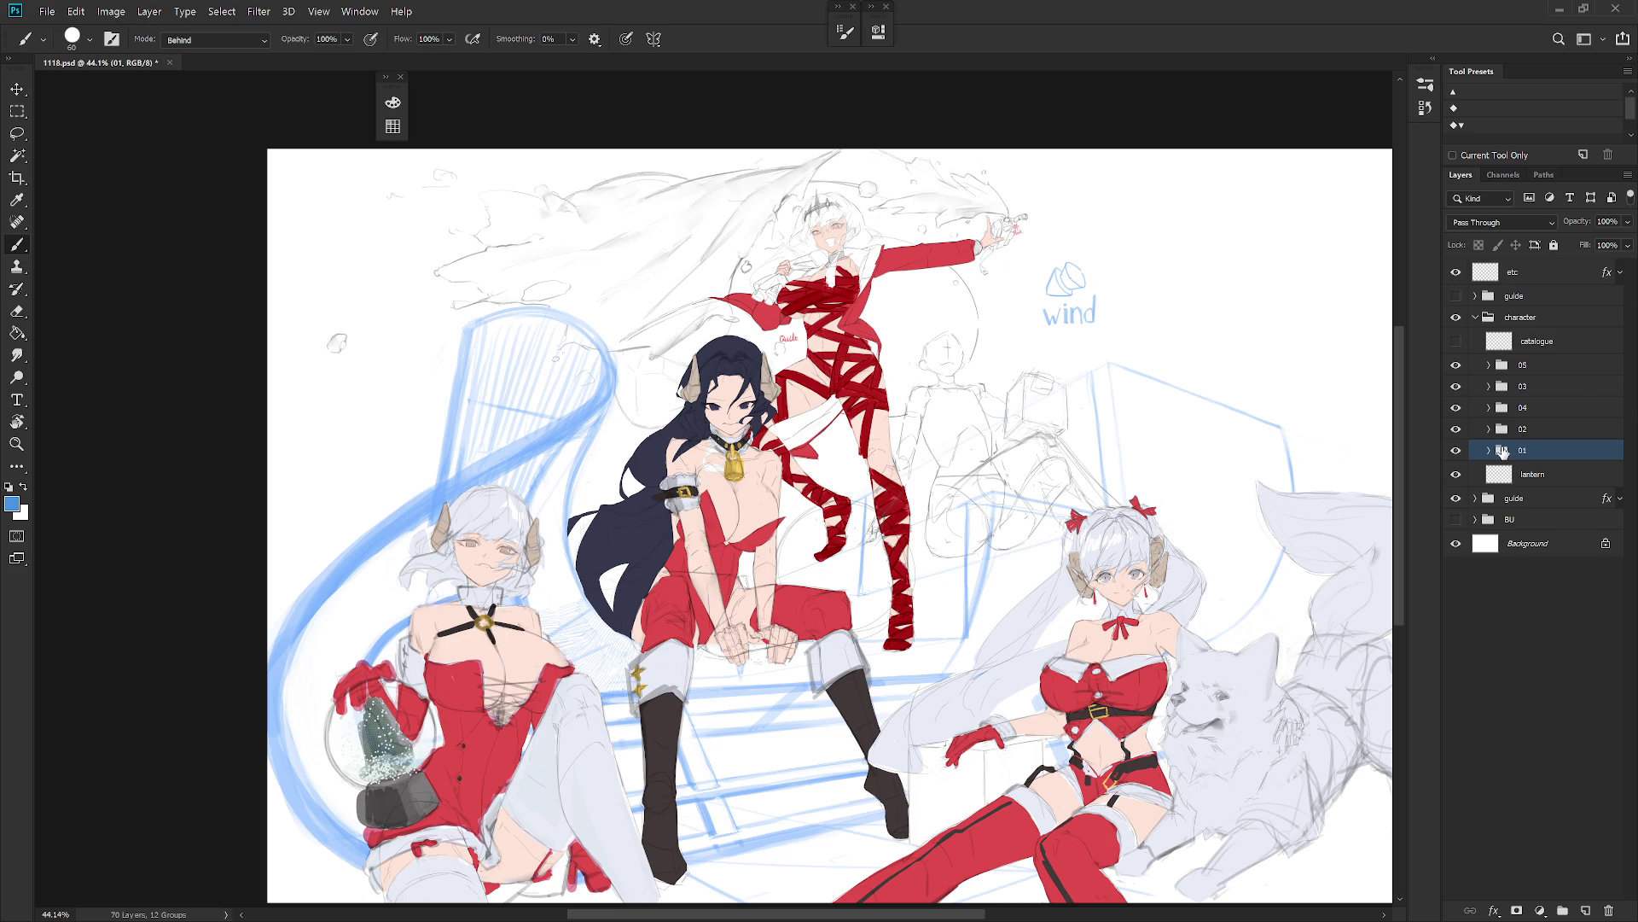
left_click(1489, 450)
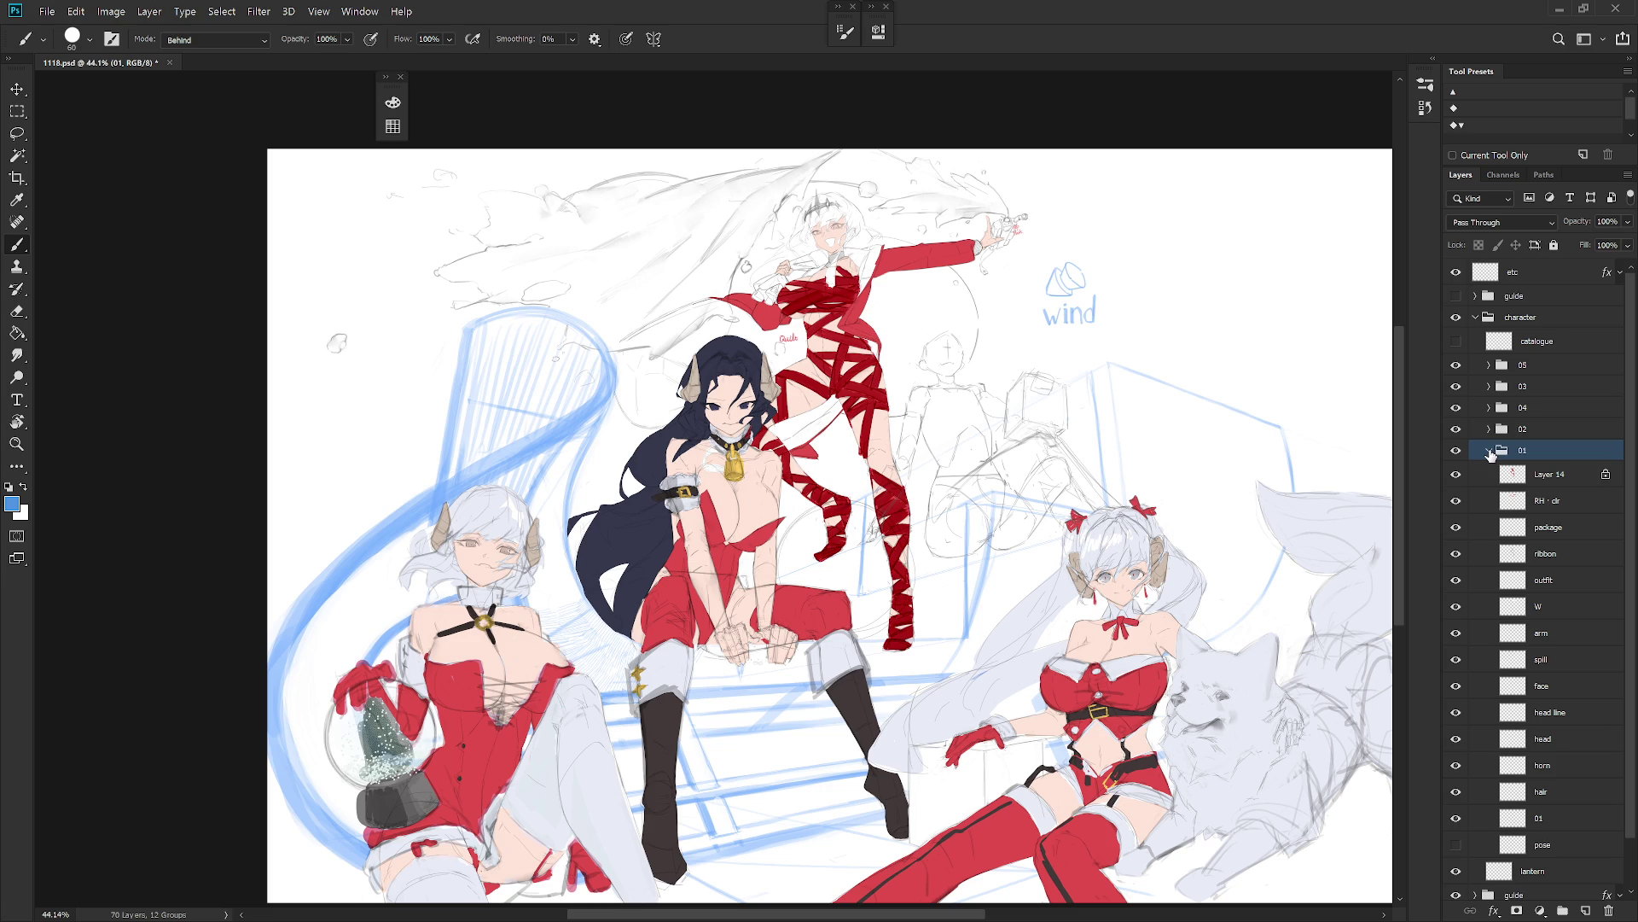
Step: On the red bandage layer, try dark grey and brown fills from the Color panel
left_click(1494, 366)
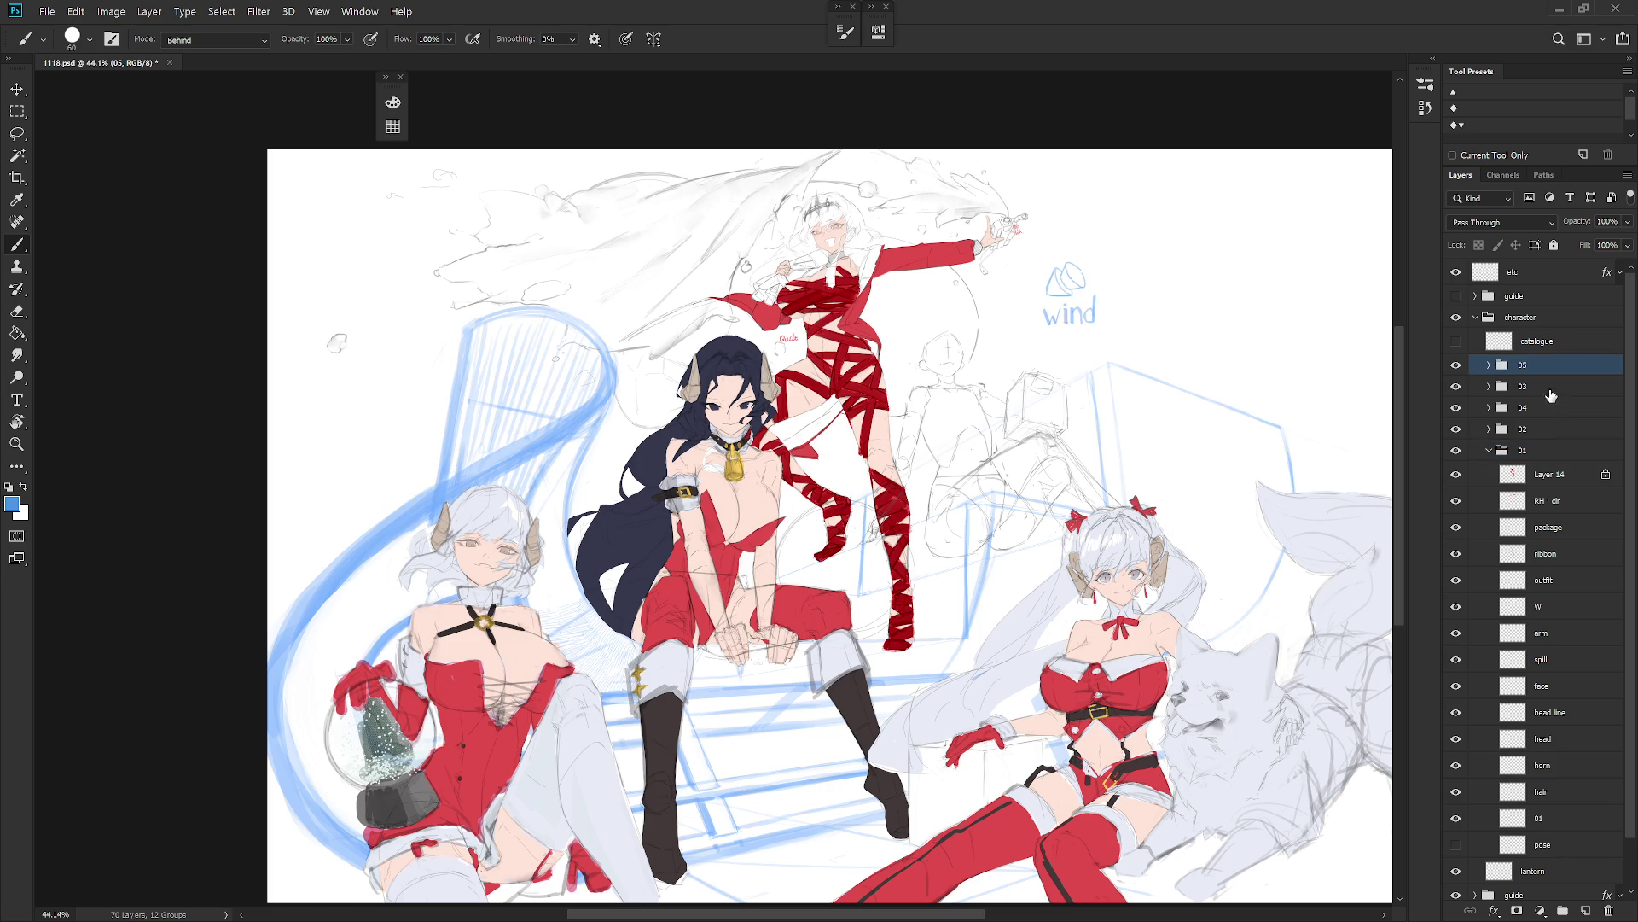
left_click(1574, 485)
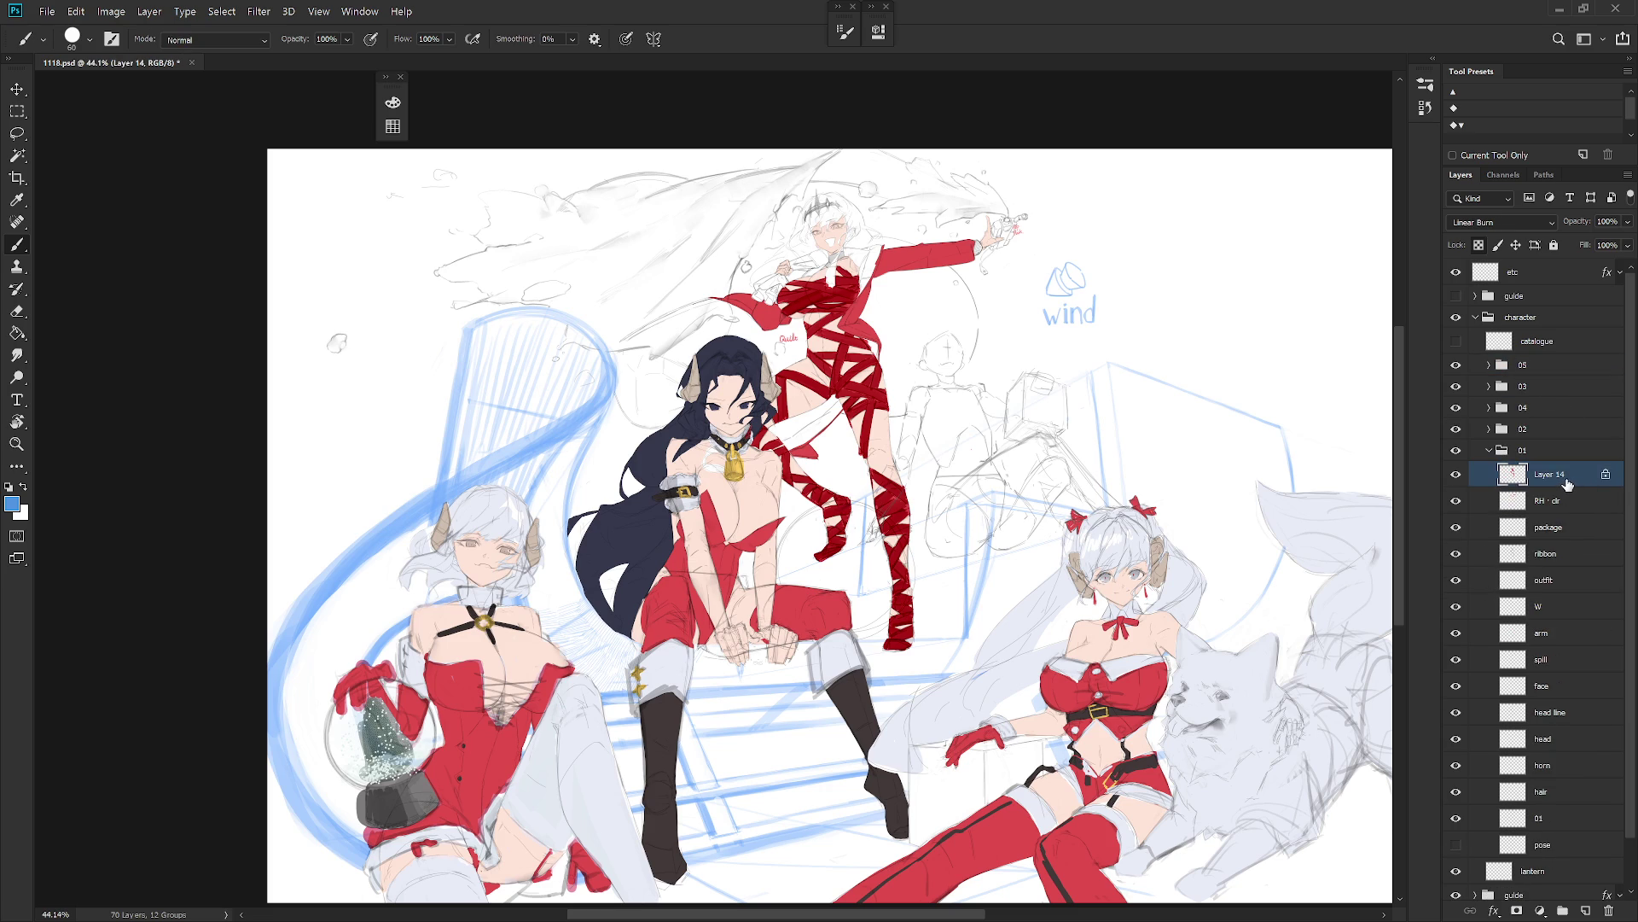
key("F6")
left_click(650, 324)
left_click(489, 275)
key("alt+BackSpace")
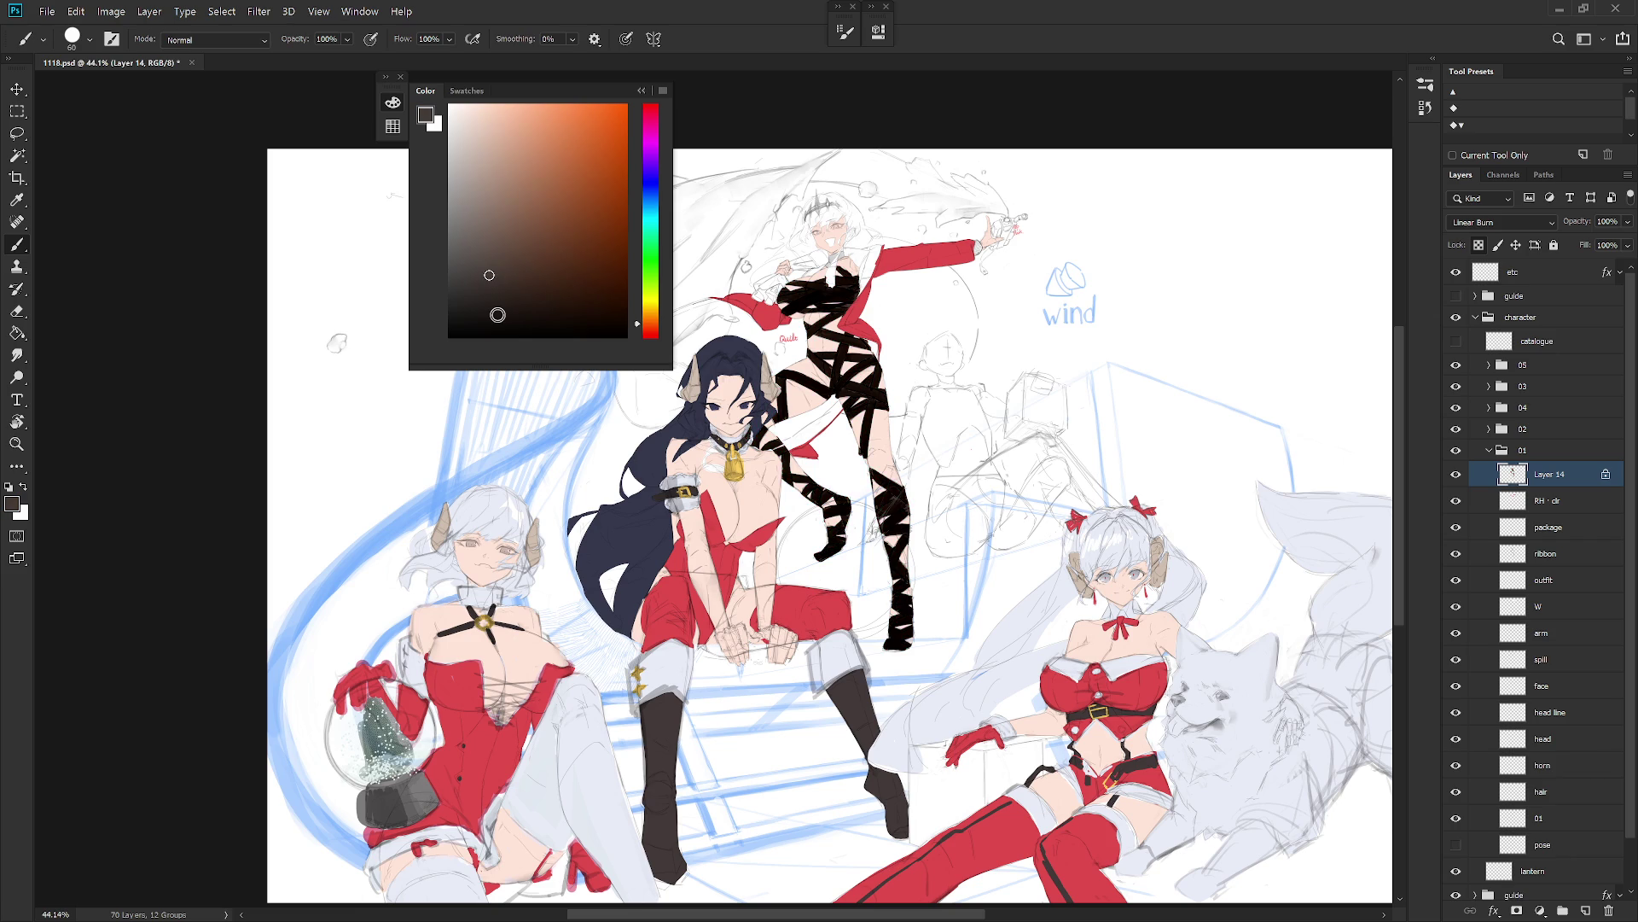
left_click(533, 264)
key("alt+BackSpace")
left_click(514, 239)
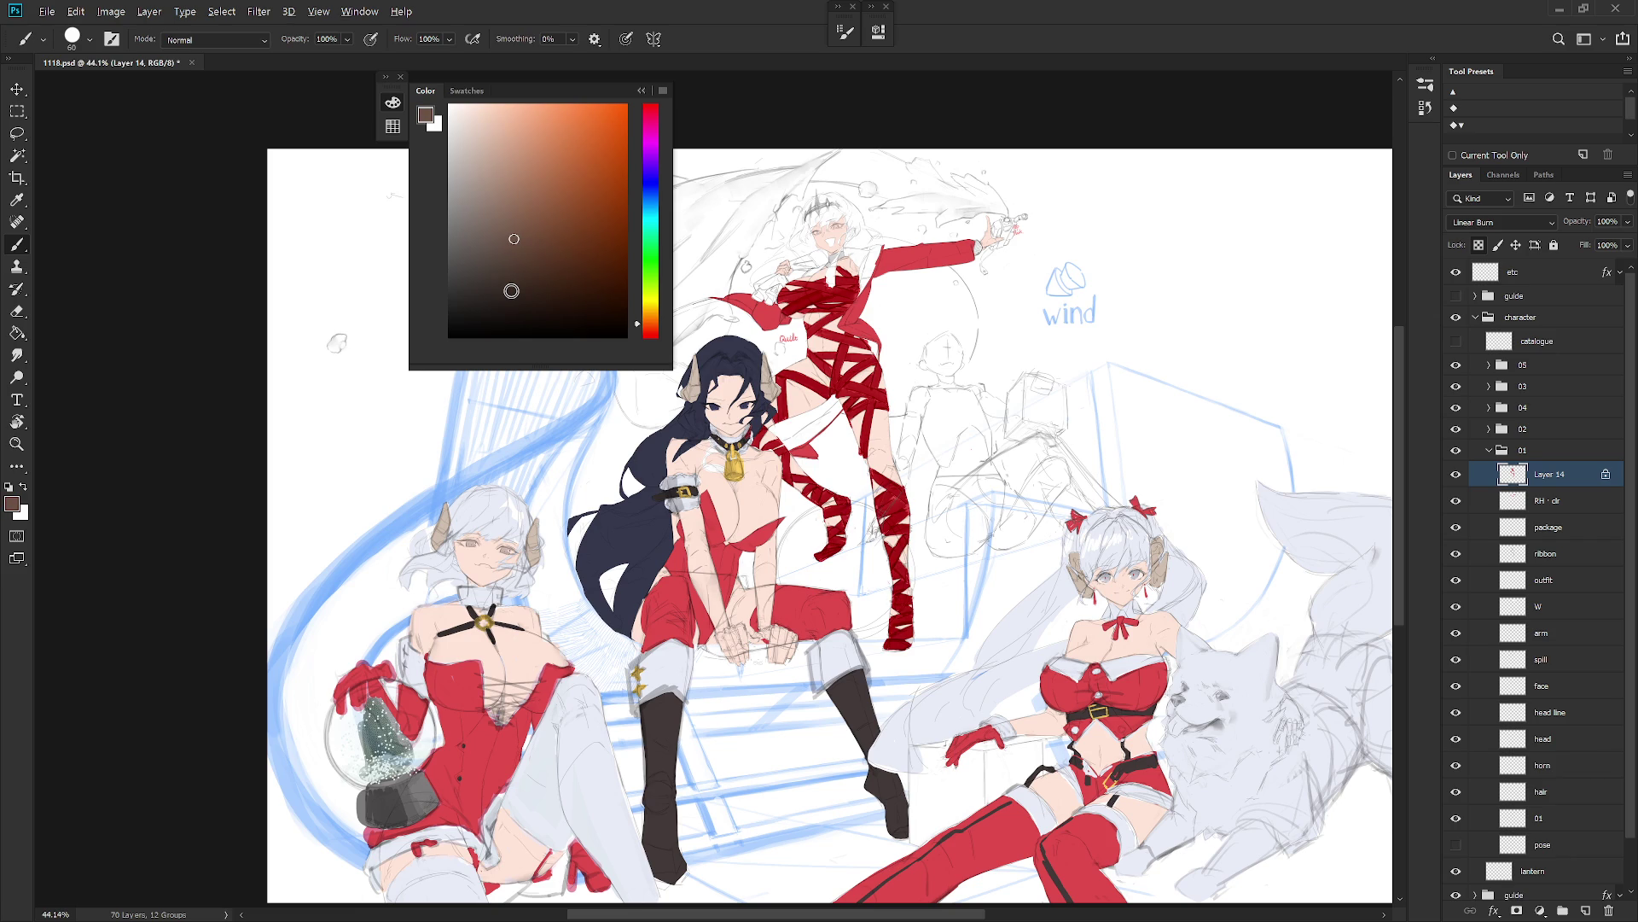
key("alt+BackSpace")
Step: Test lighter and darker browns, then undo back to dark red and compare Layer 14
key("ctrl+z")
left_click(492, 203)
key("alt+BackSpace")
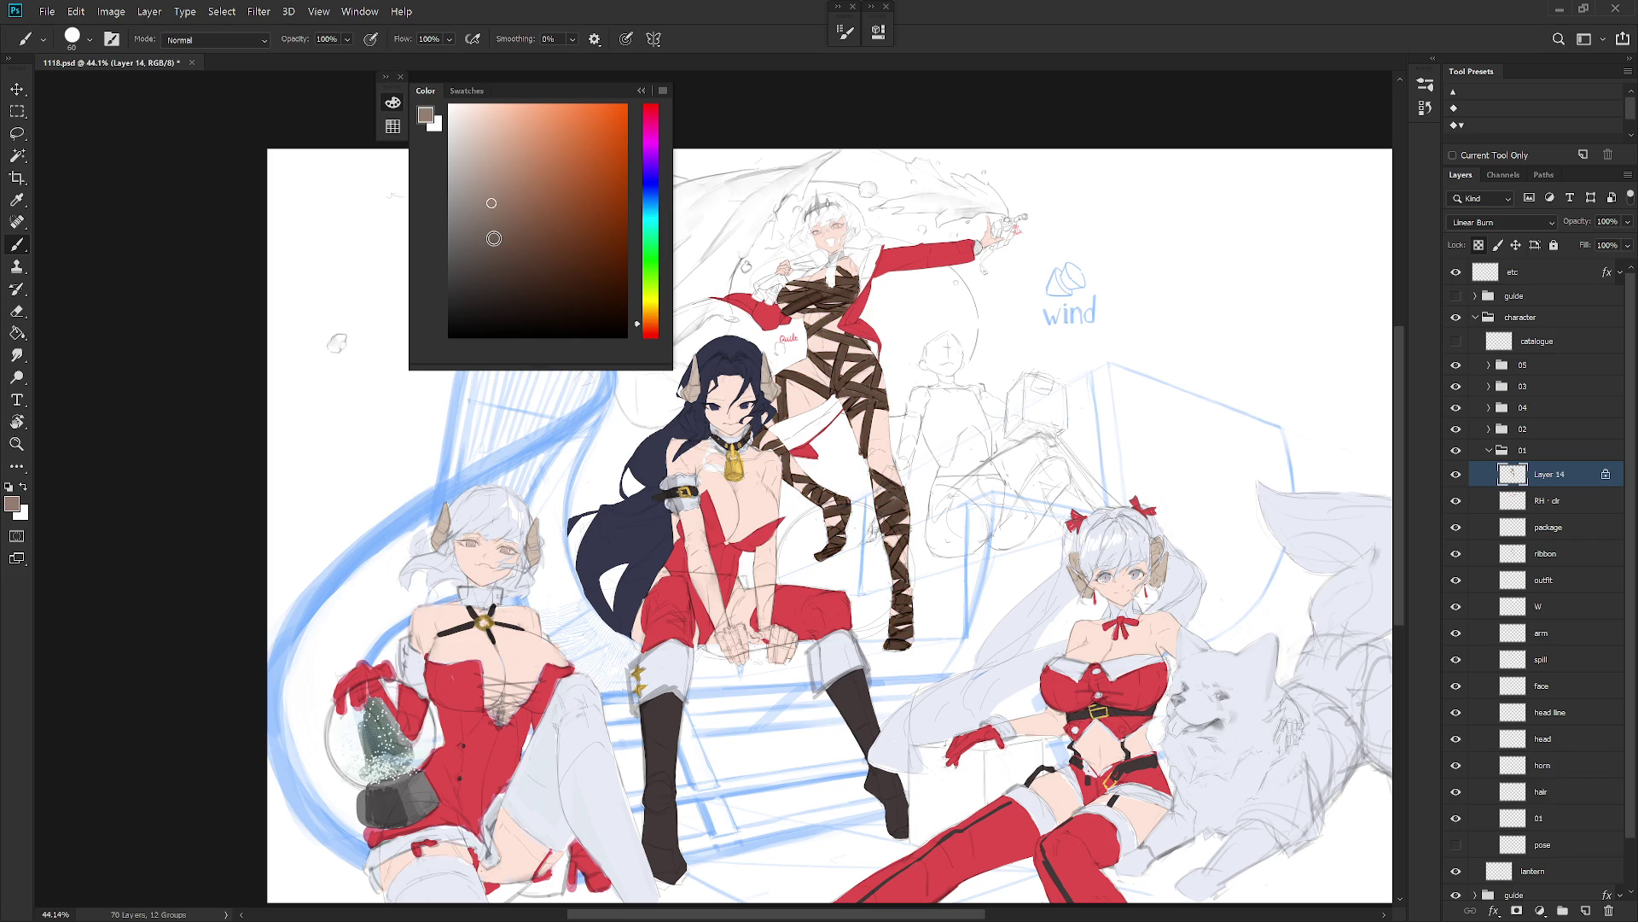
left_click(495, 210)
key("alt+BackSpace")
left_click(482, 223)
key("alt+BackSpace")
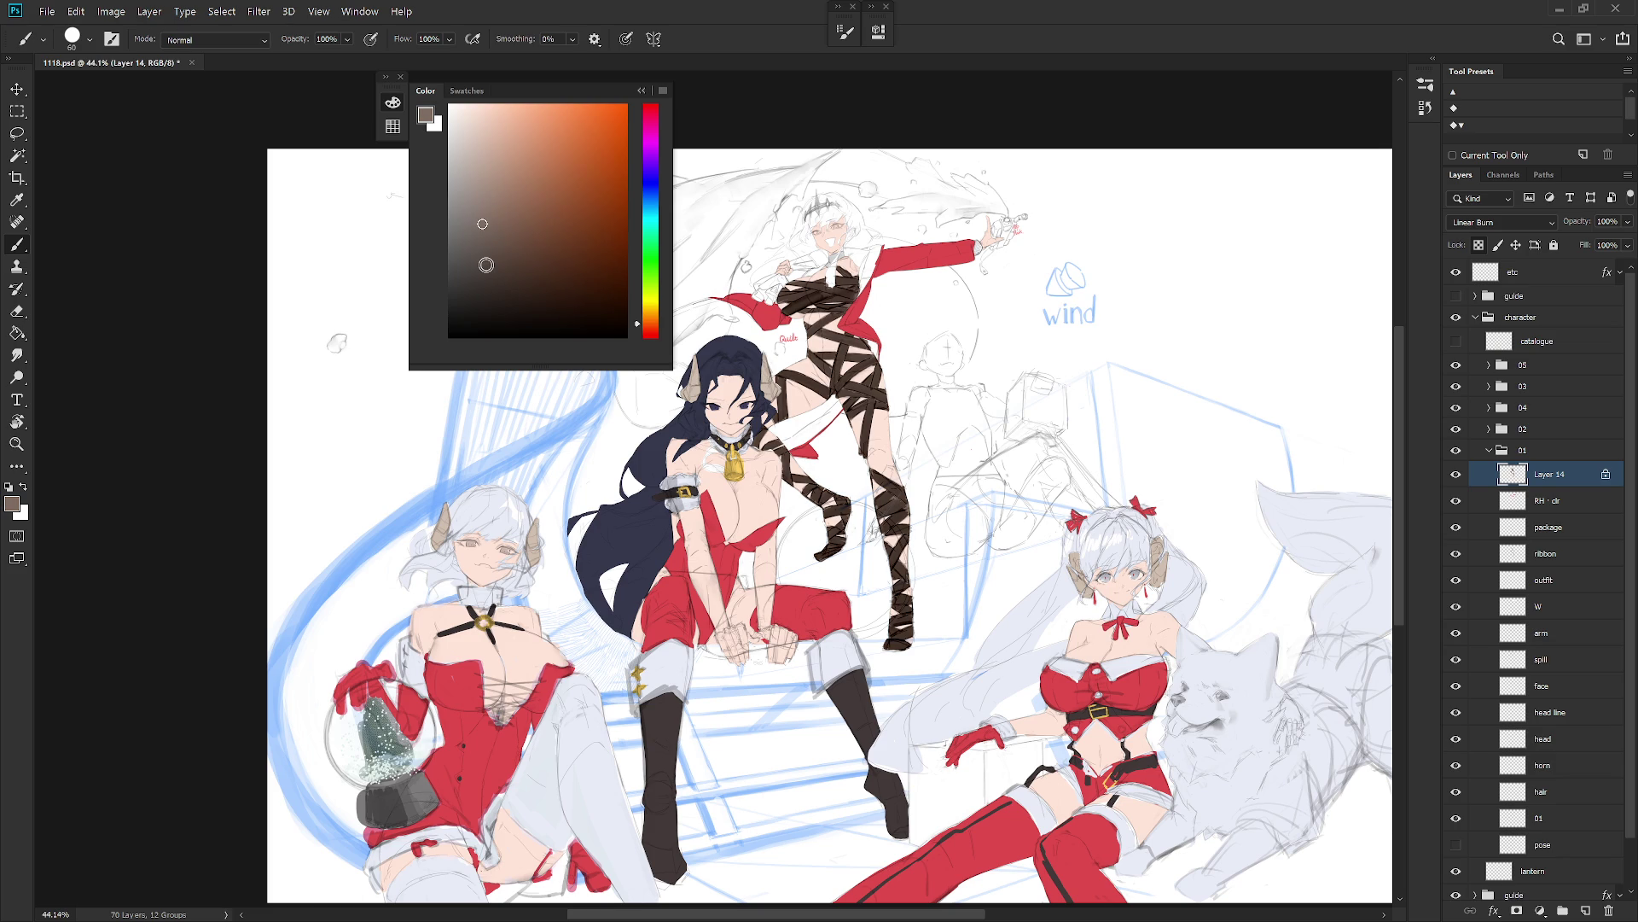
scroll(973, 738, "down", 3)
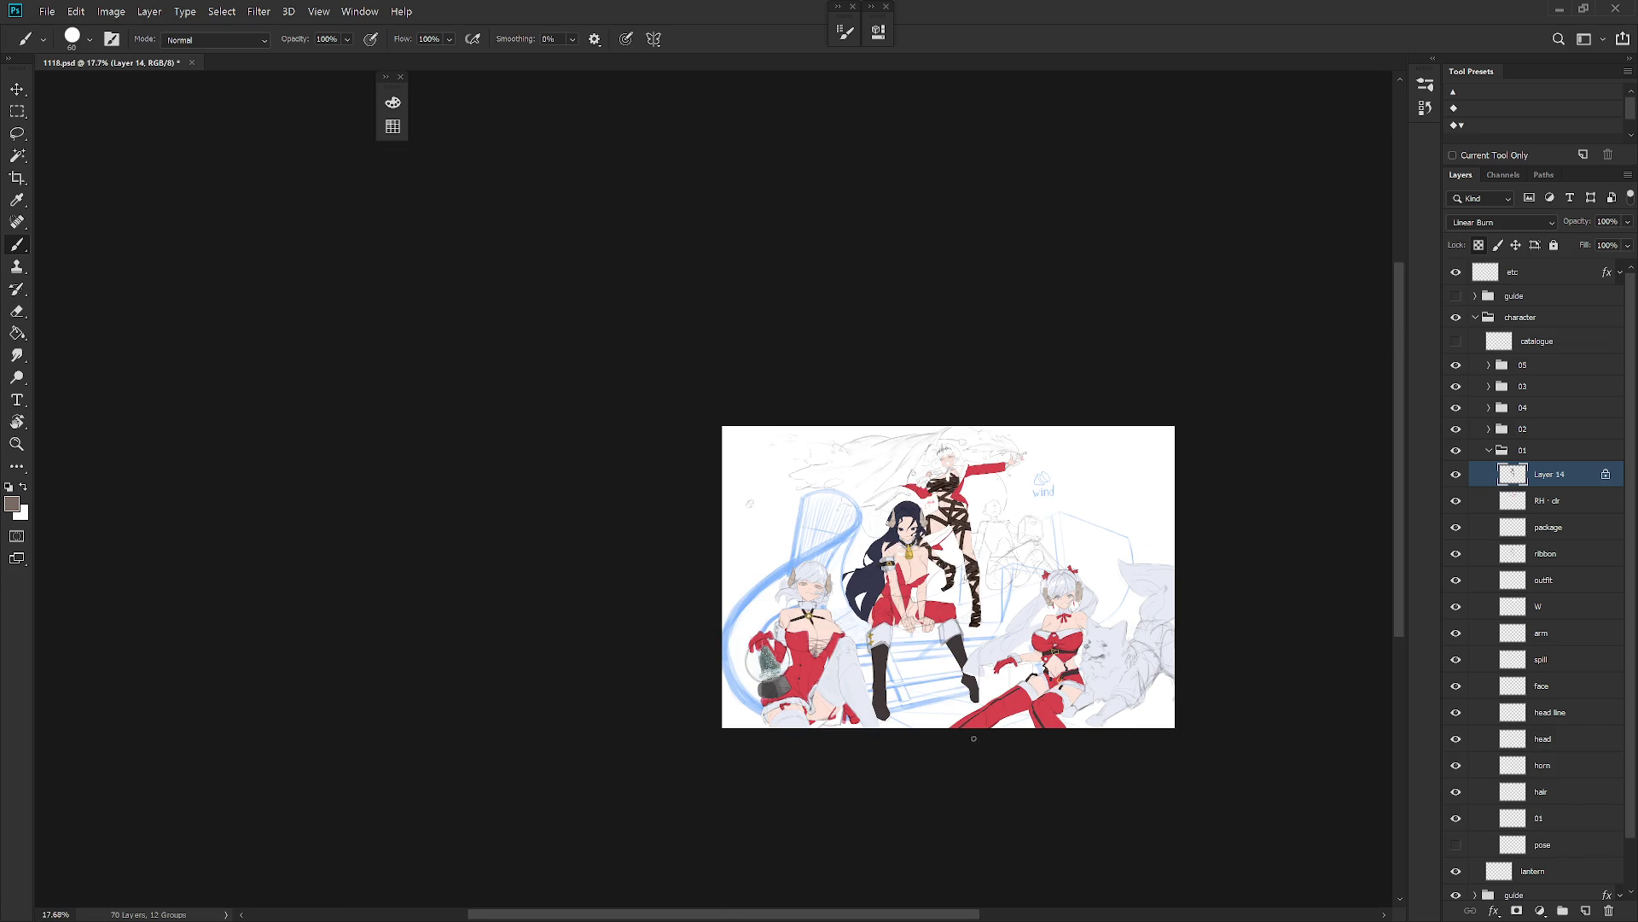
scroll(1024, 606, "up", 3)
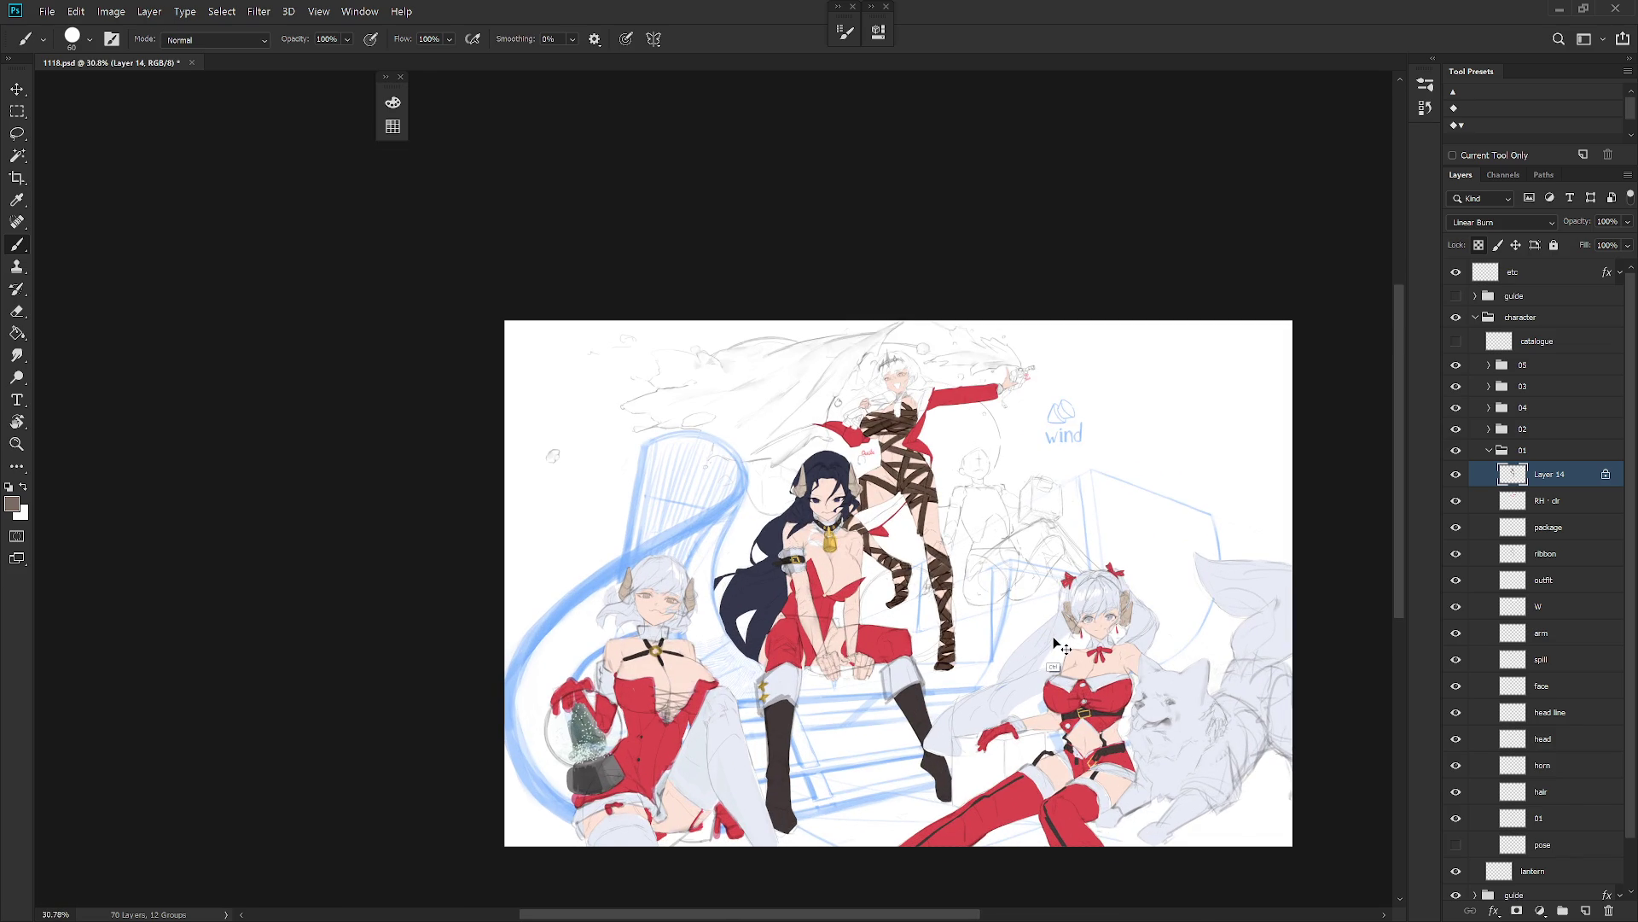
key("ctrl+z")
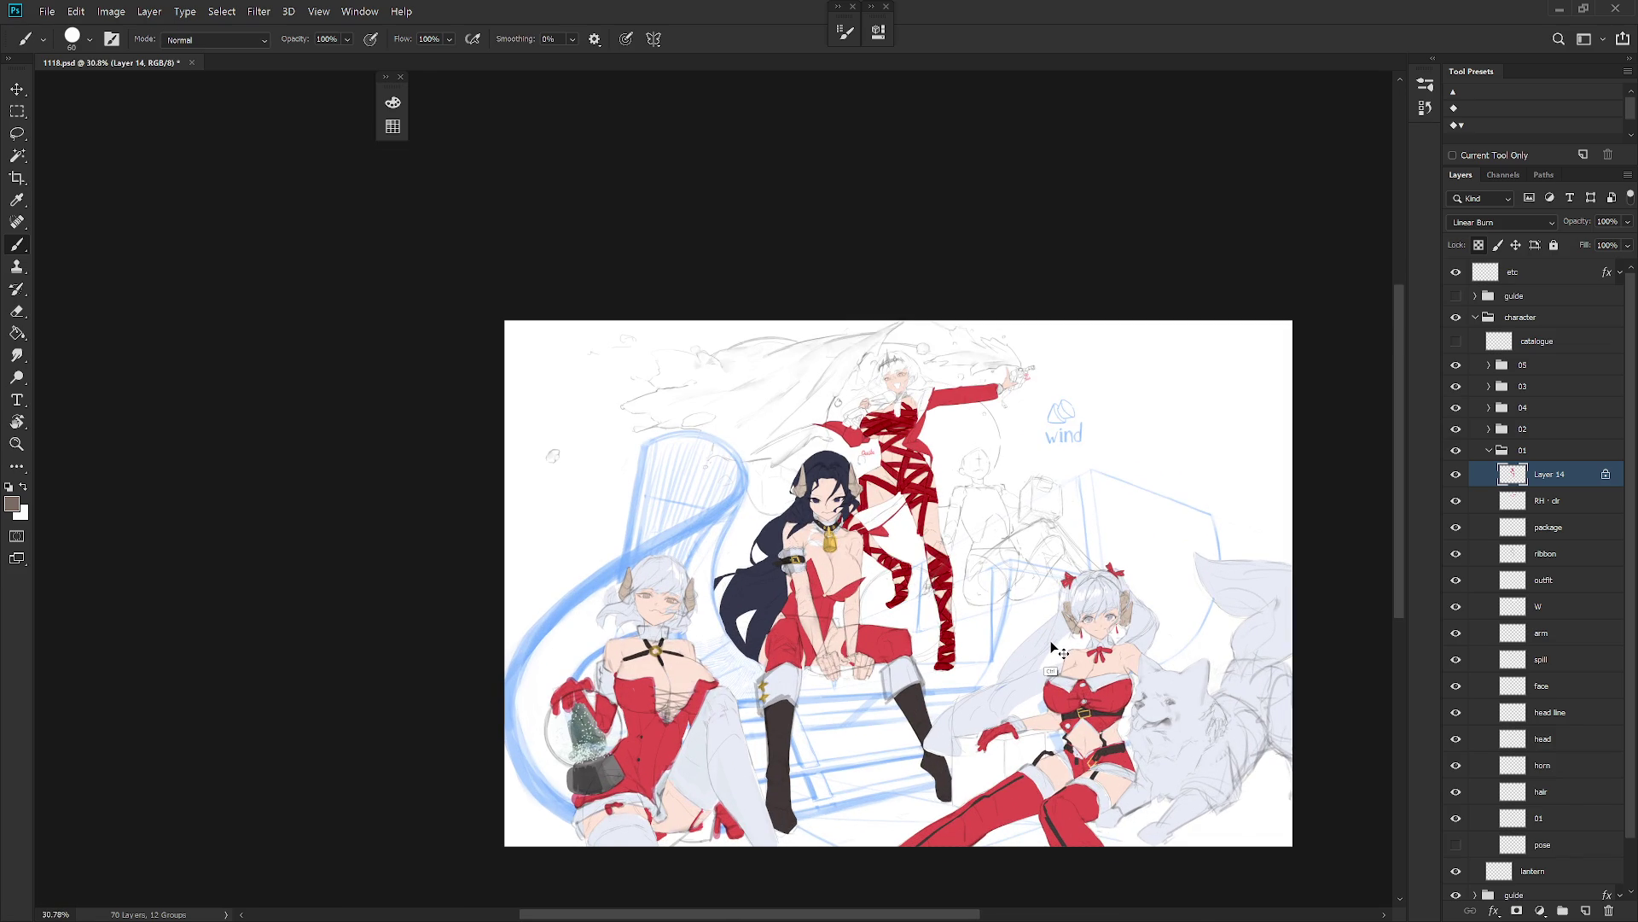
left_click(1456, 478)
left_click(1457, 482)
Step: Duplicate Layer 14, hide the original, and set the copy to Hard Light with locked transparency
key("ctrl+j")
key("shift+alt+q")
left_click(1456, 500)
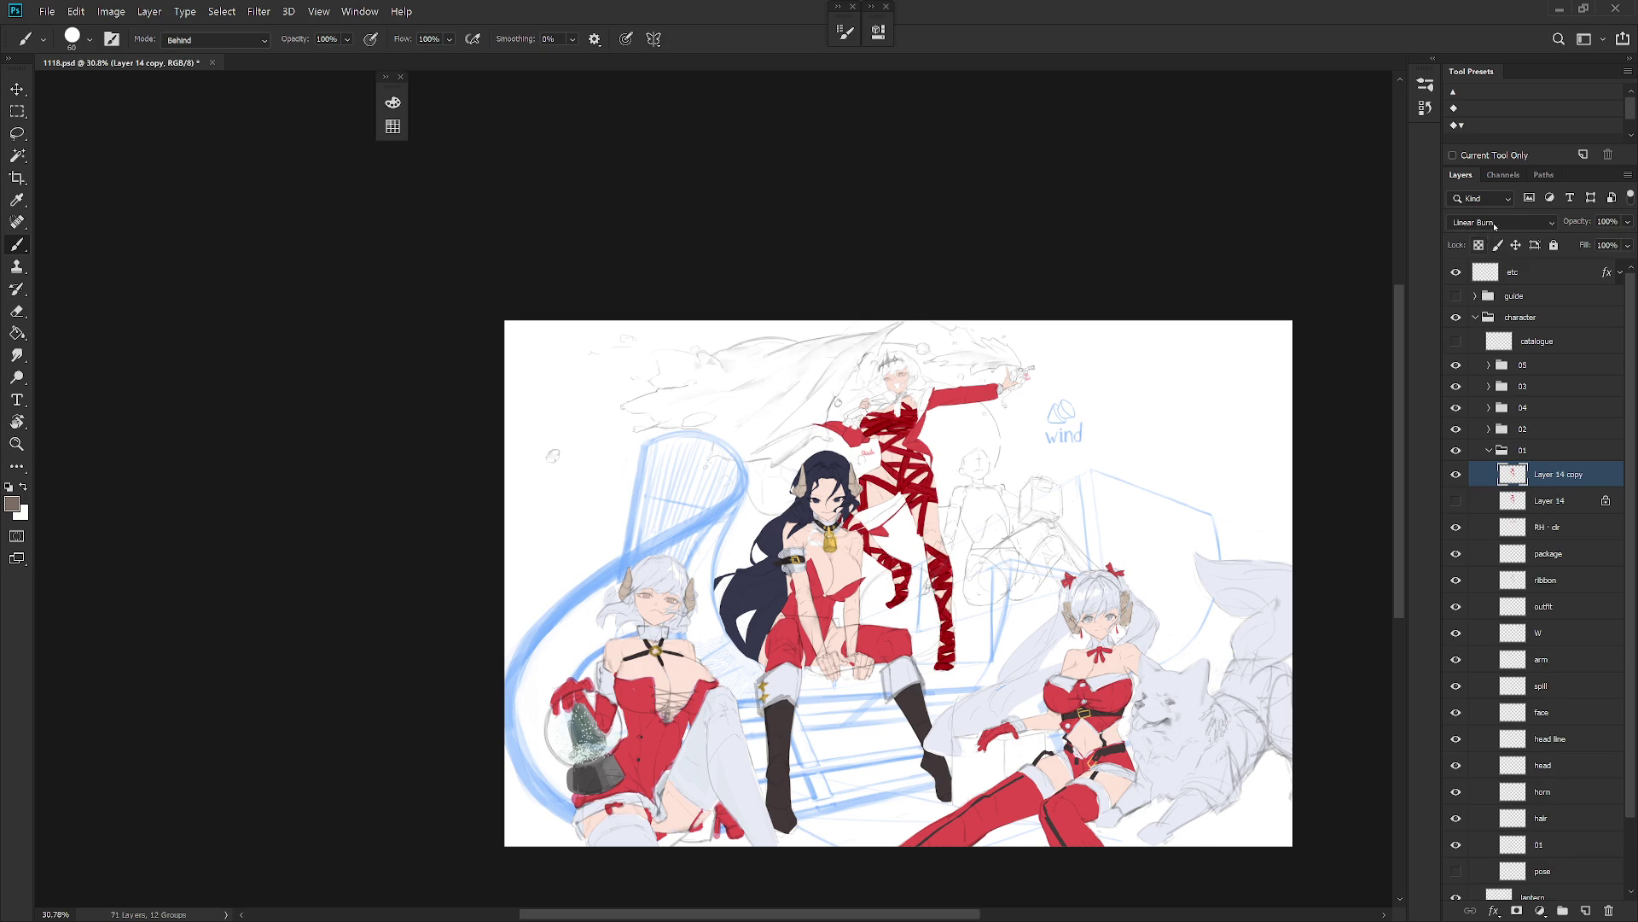
left_click(1494, 225)
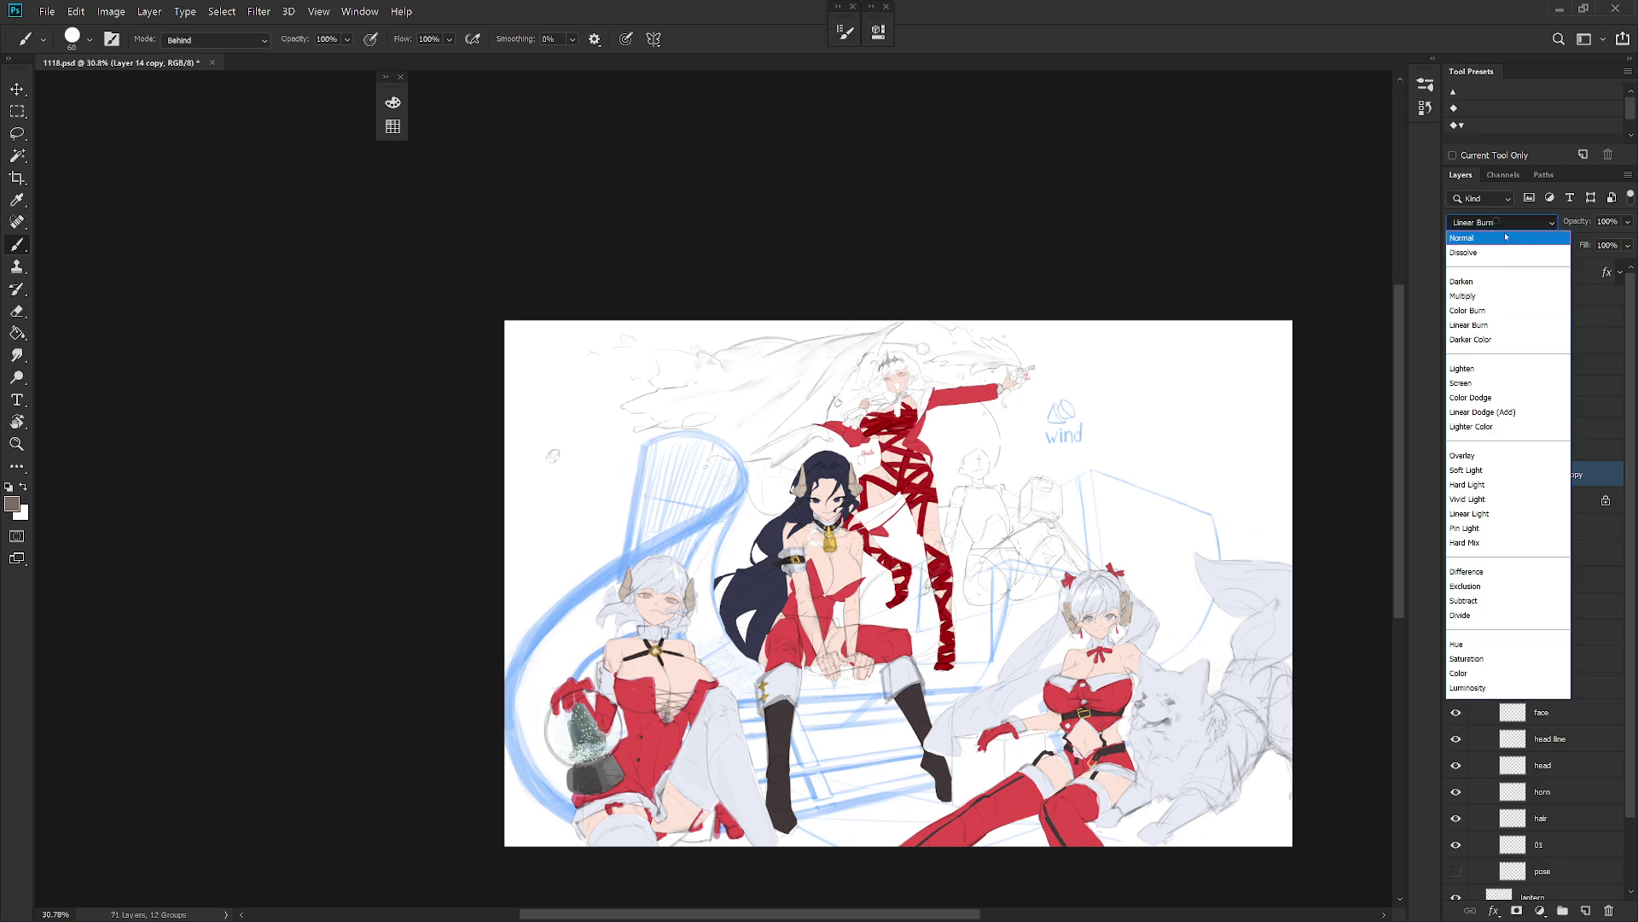
left_click(1483, 483)
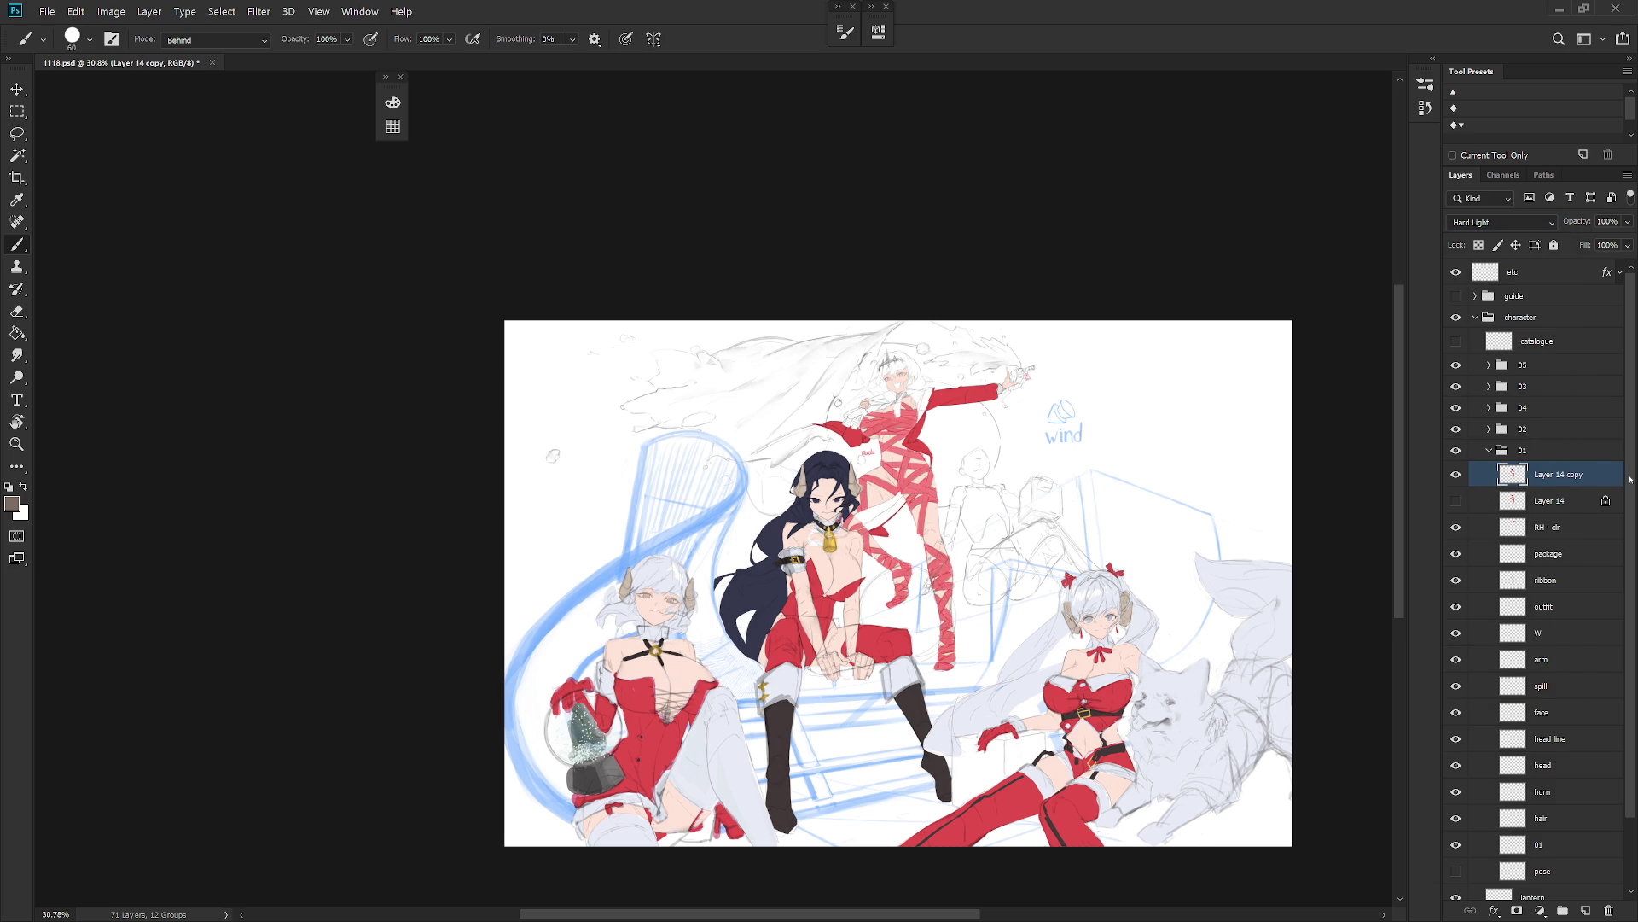
left_click(1478, 245)
Step: Fill the wraps with peach, then golden orange, and finally blue
key("F6")
left_click(530, 110)
key("alt+BackSpace")
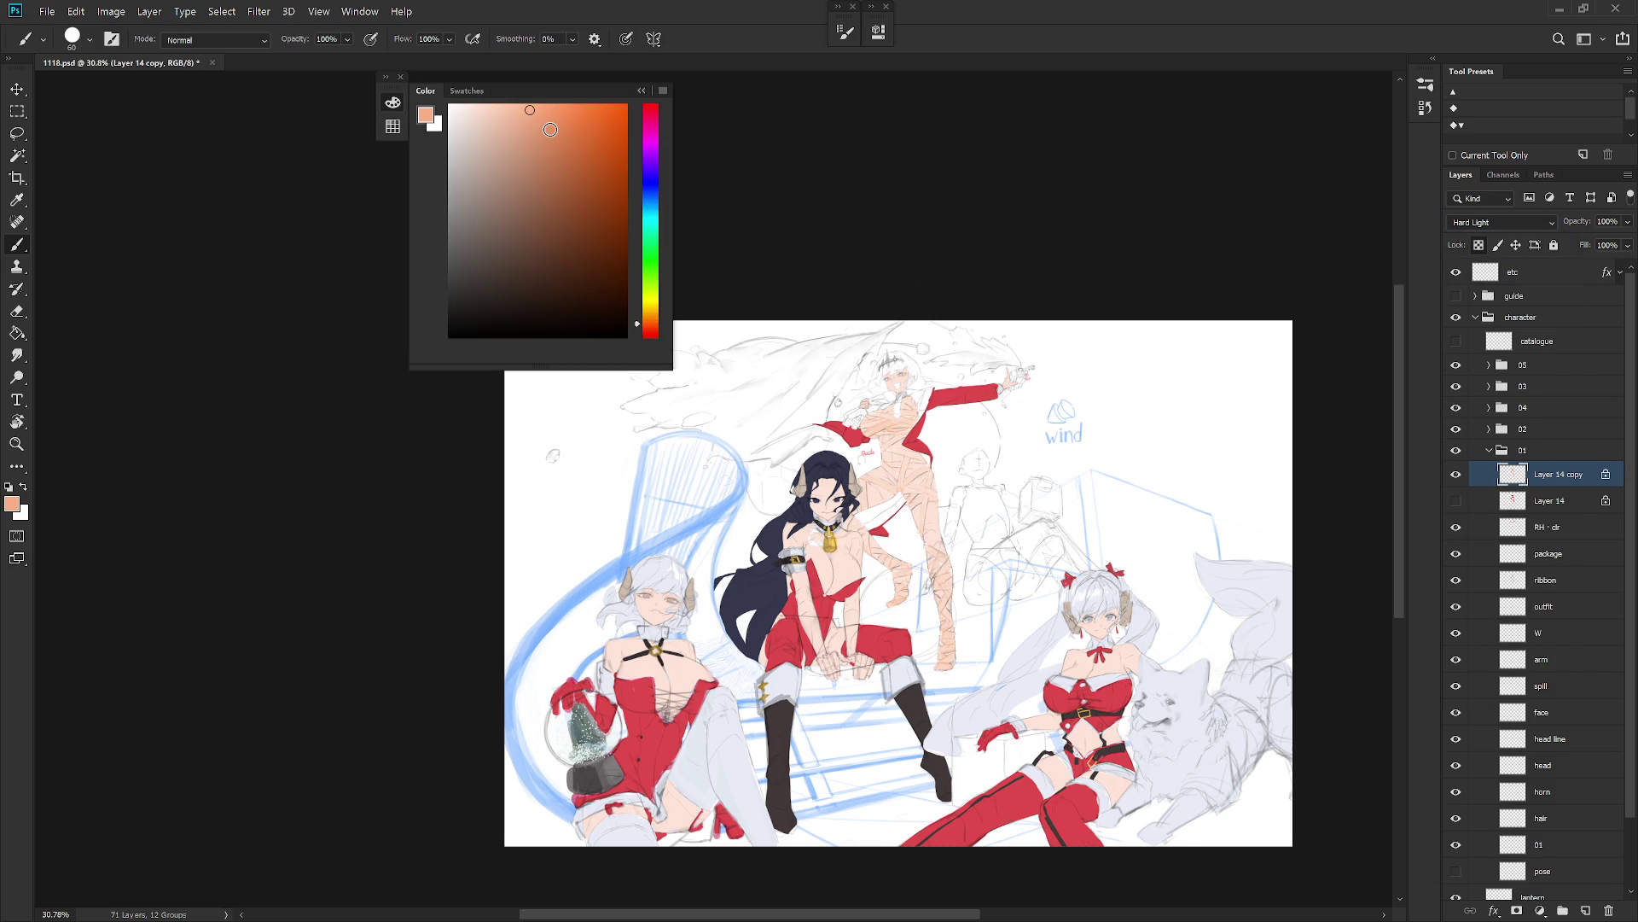
left_click(569, 138)
key("alt+BackSpace")
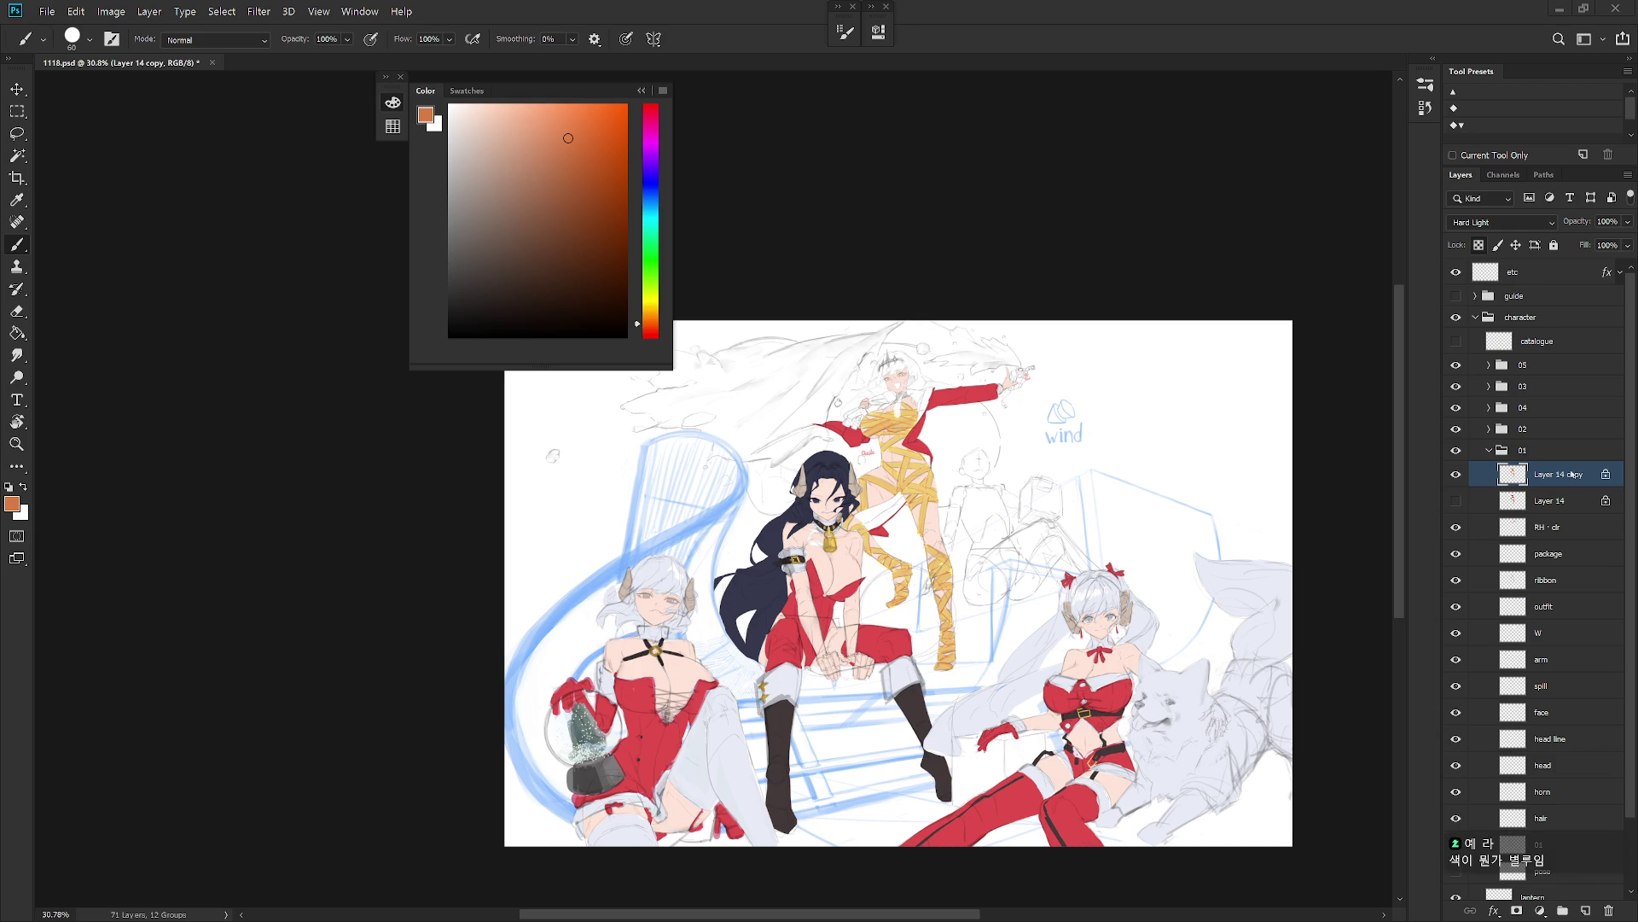
left_click(652, 188)
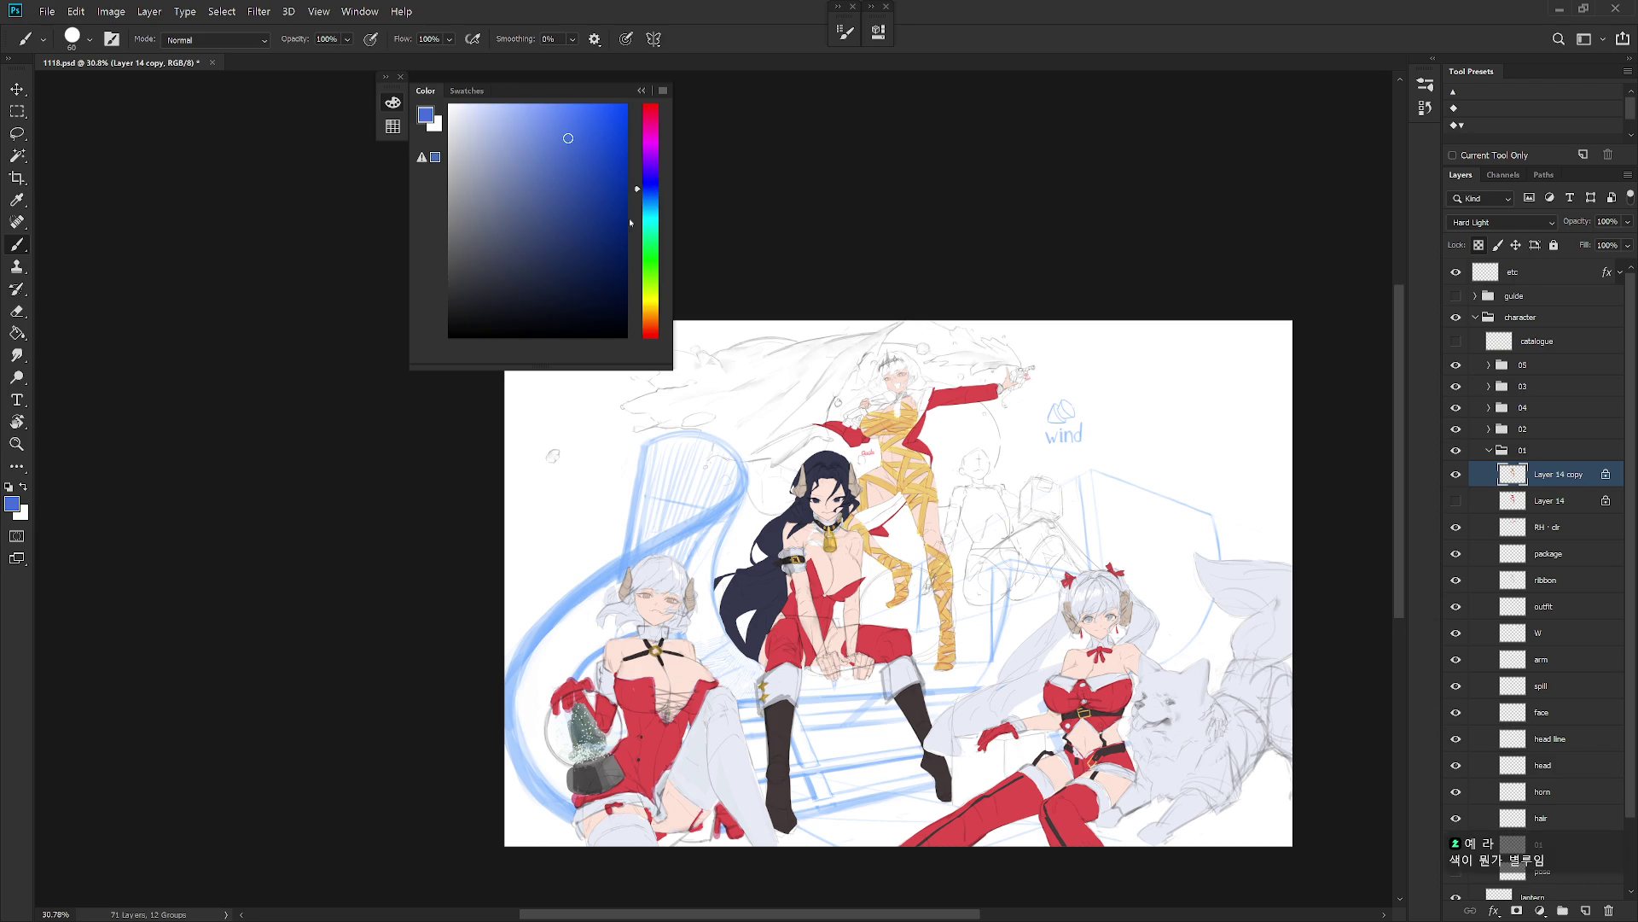
key("alt+BackSpace")
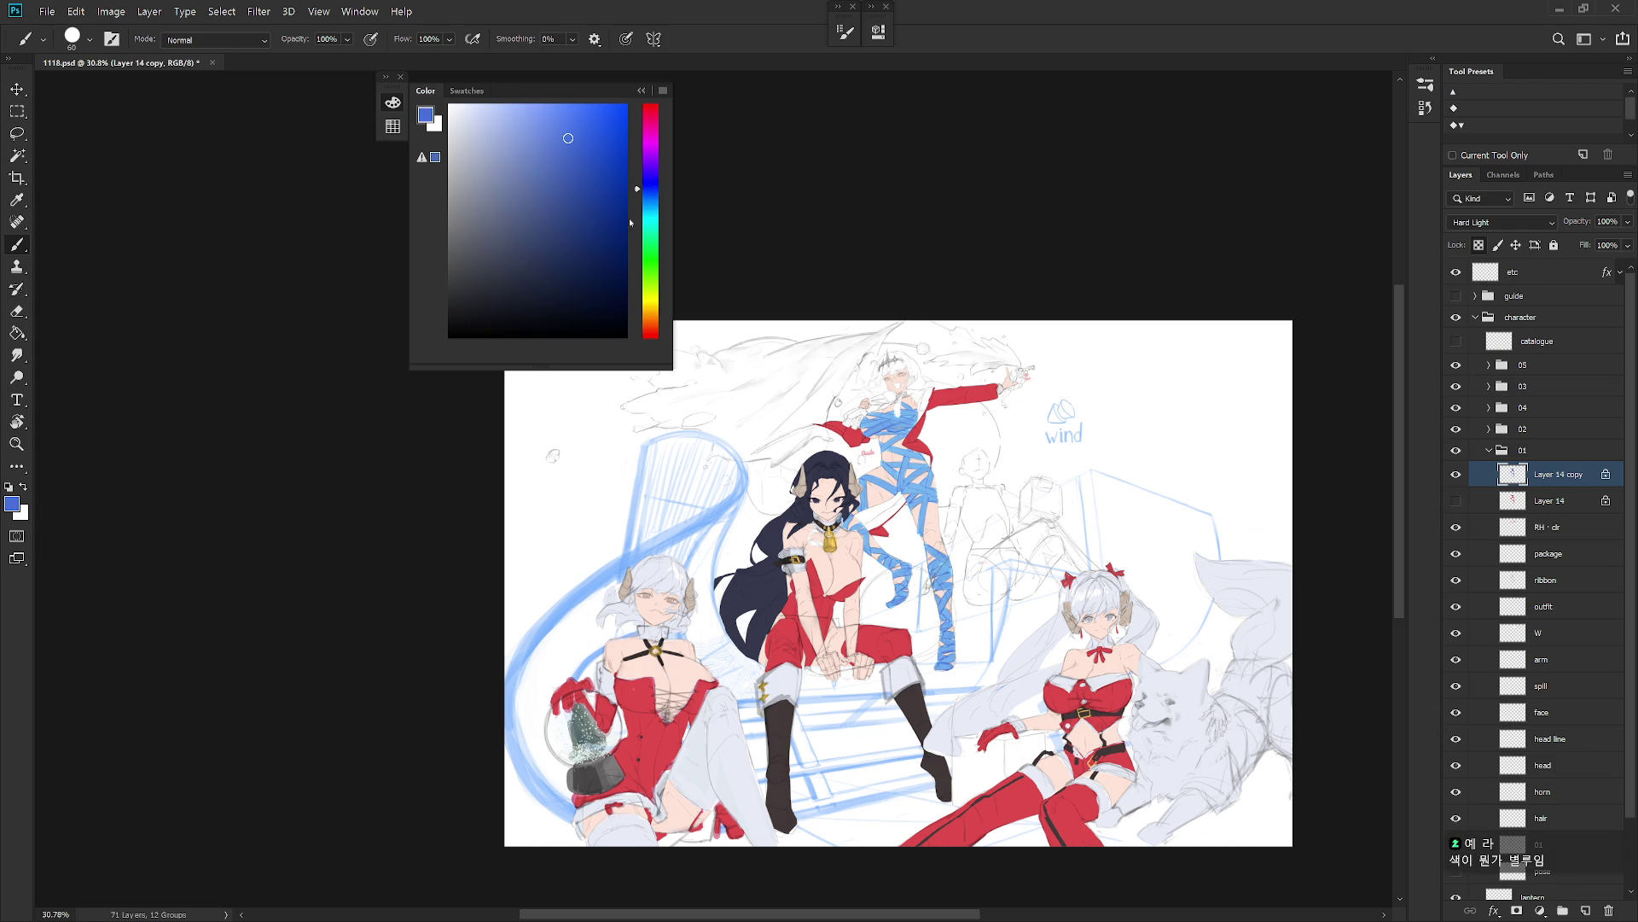
scroll(1536, 555, "down", 3)
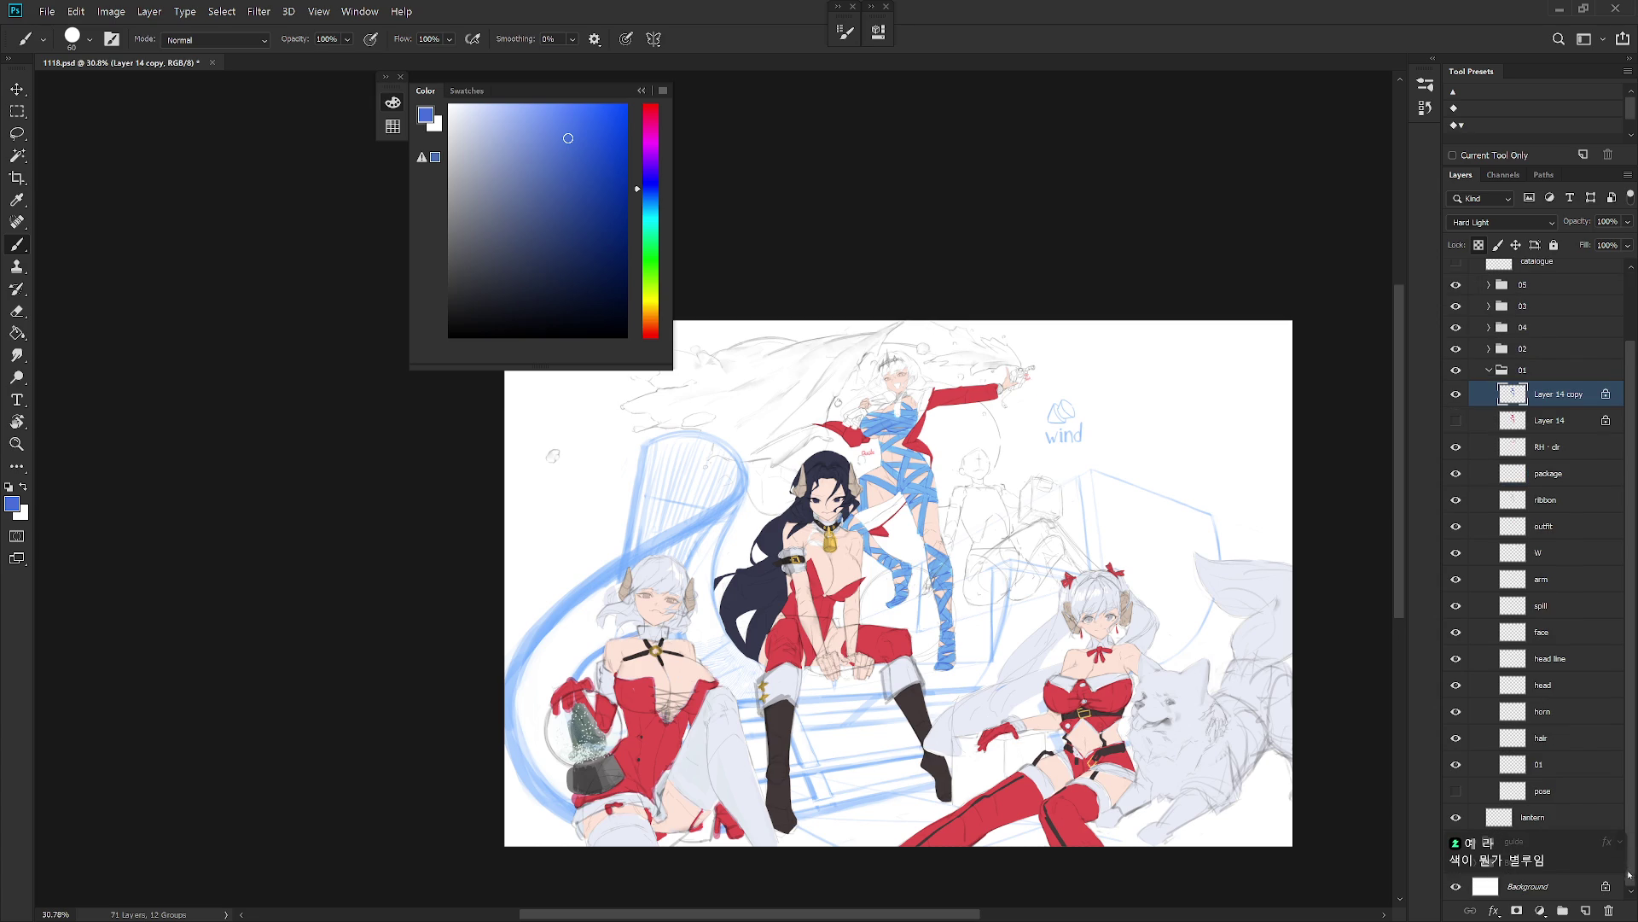
Step: Turn off the guide sketch's blue Color Overlay and test a yellow-gold fill on the wraps
left_click(1510, 860)
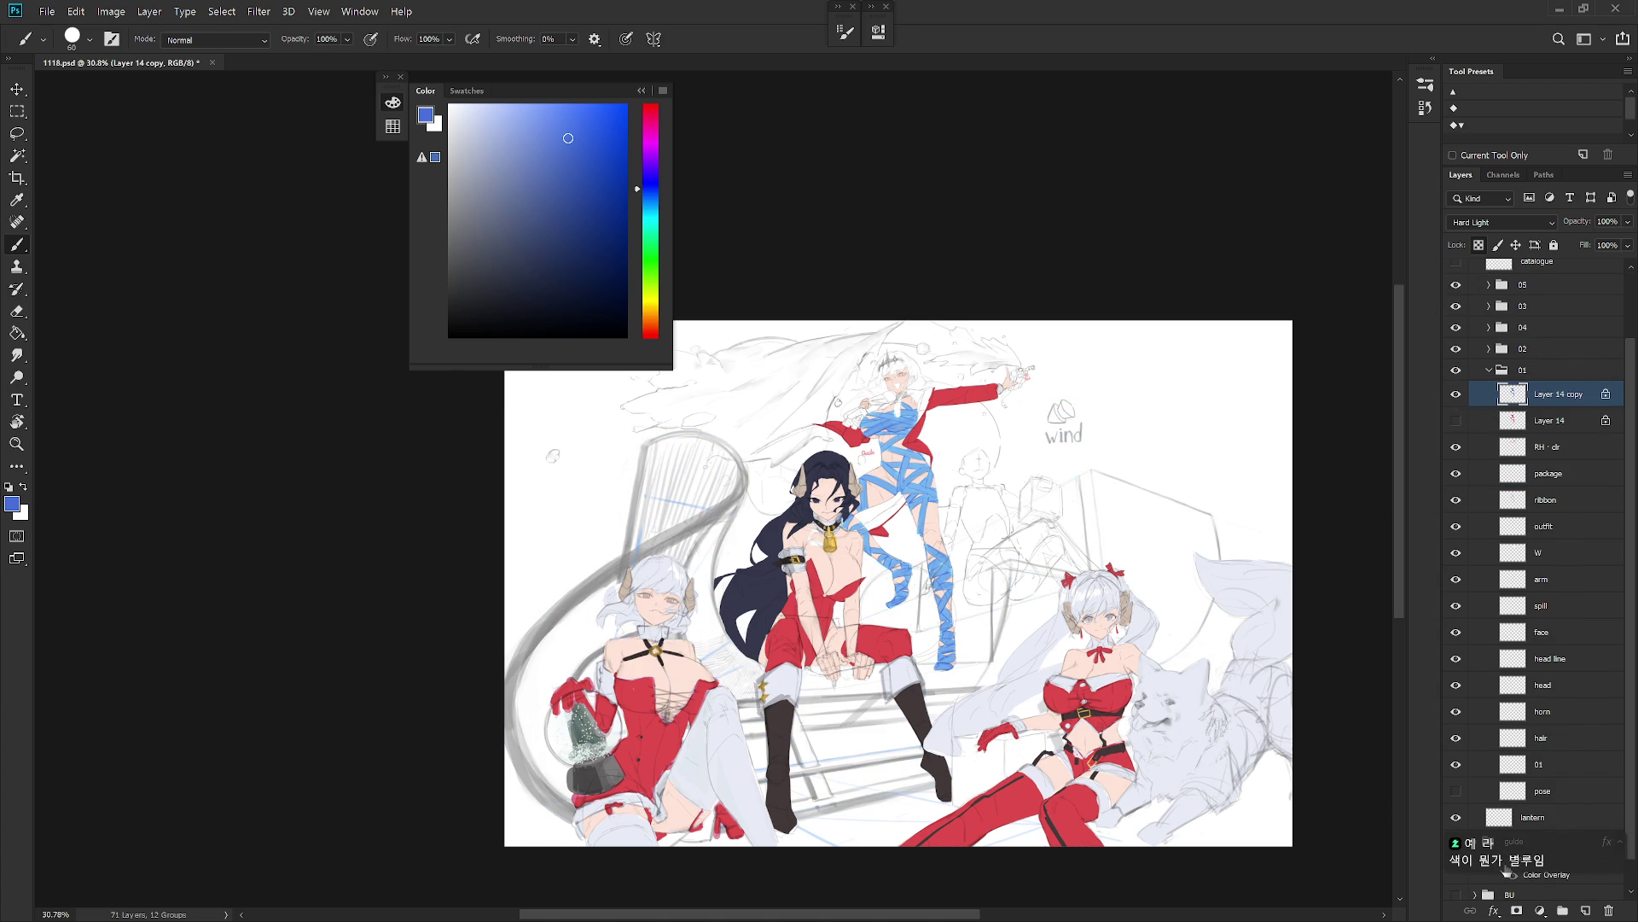
scroll(902, 521, "up", 2)
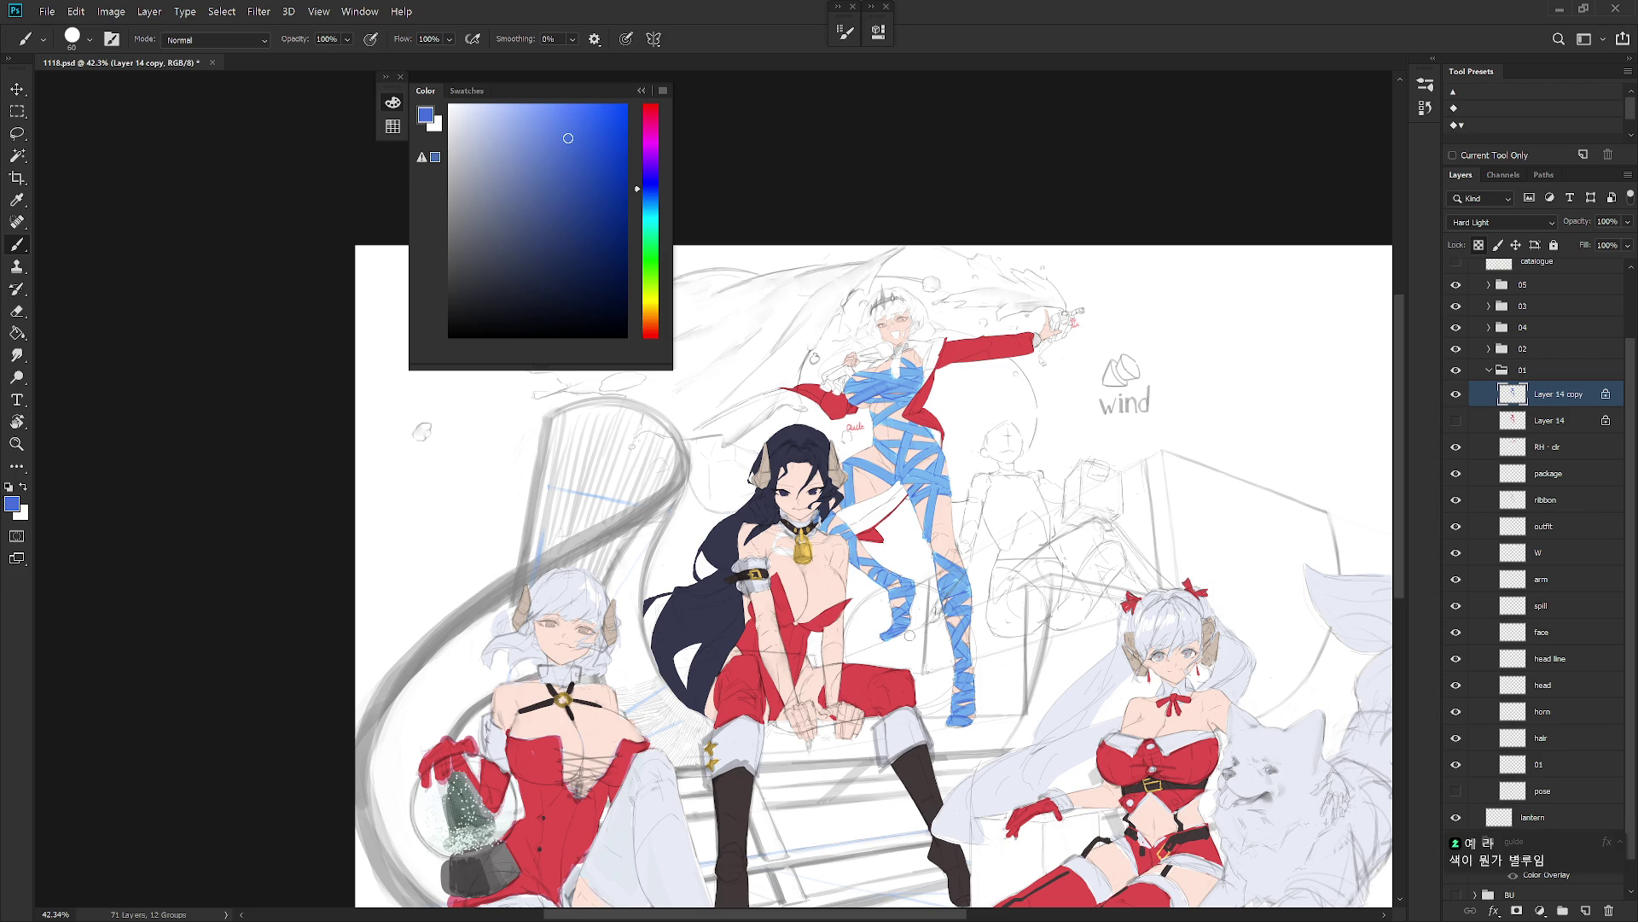
left_click(655, 310)
left_click_drag(656, 310, 658, 308)
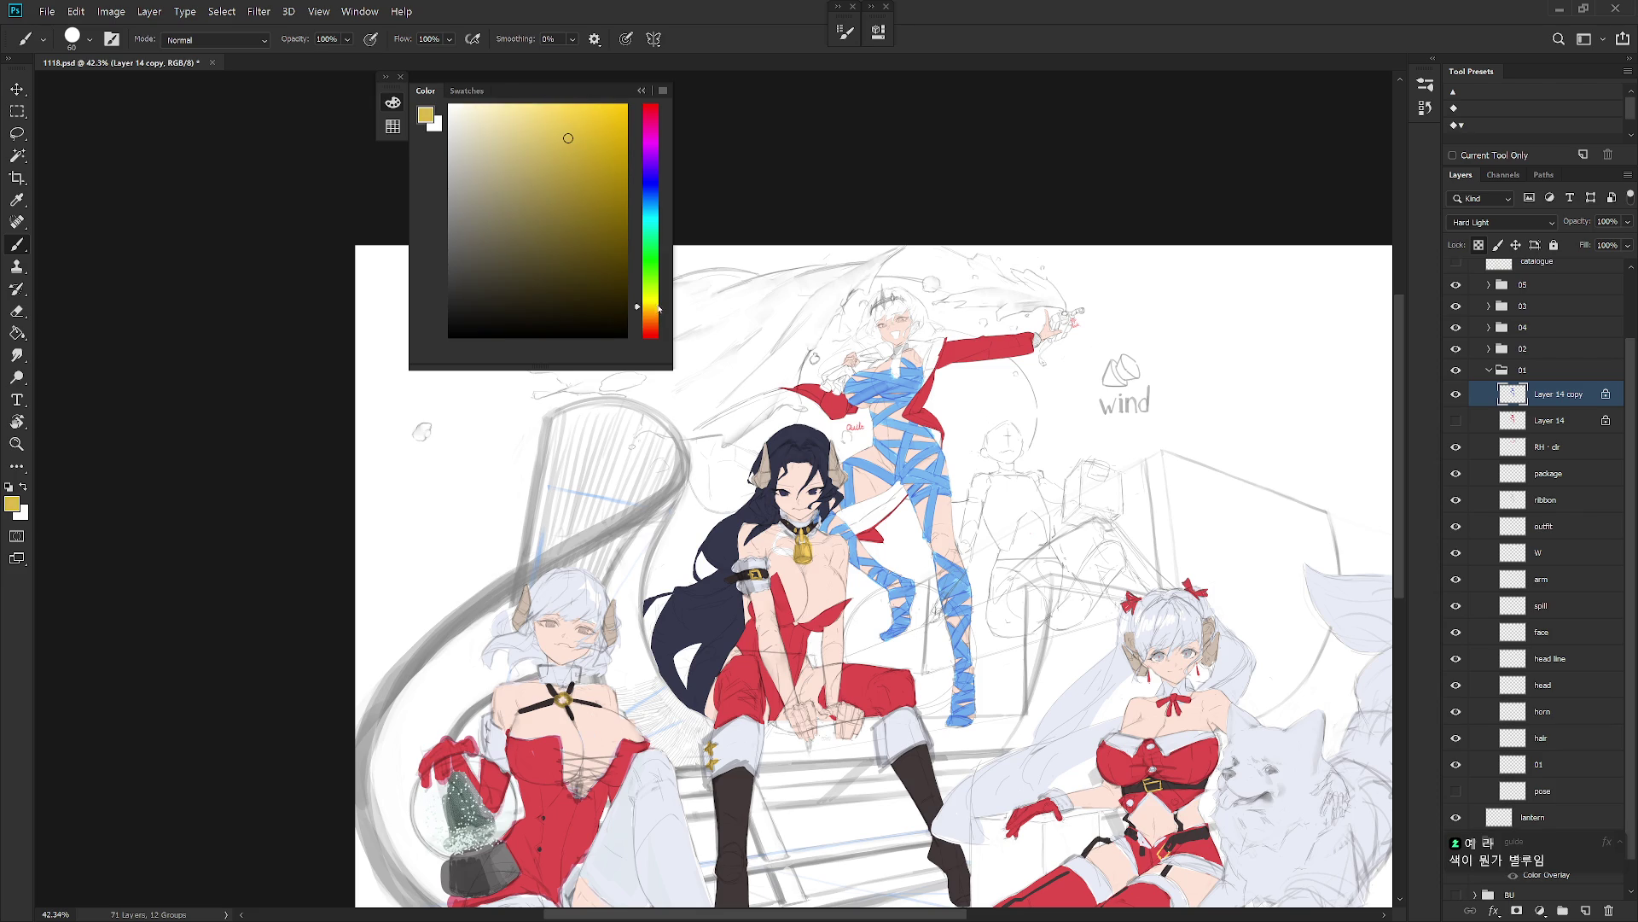
left_click(658, 315)
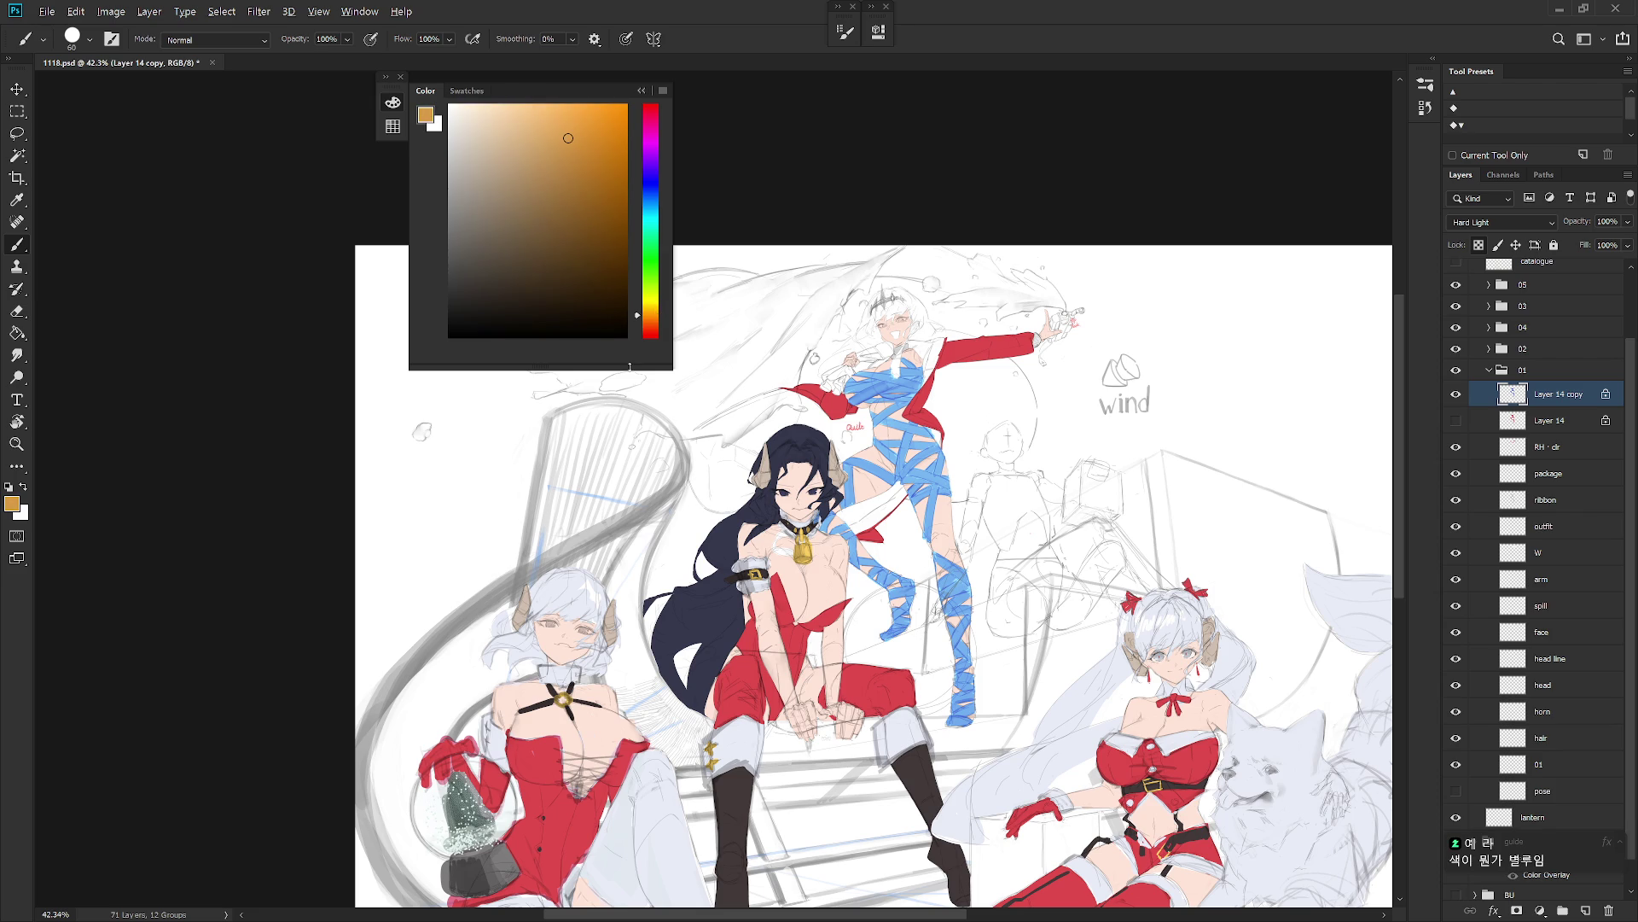
key("alt+BackSpace")
key("ctrl+z")
left_click(592, 193)
Step: Set Layer 14 copy to Multiply and fill the wraps with an olive green
left_click(1504, 223)
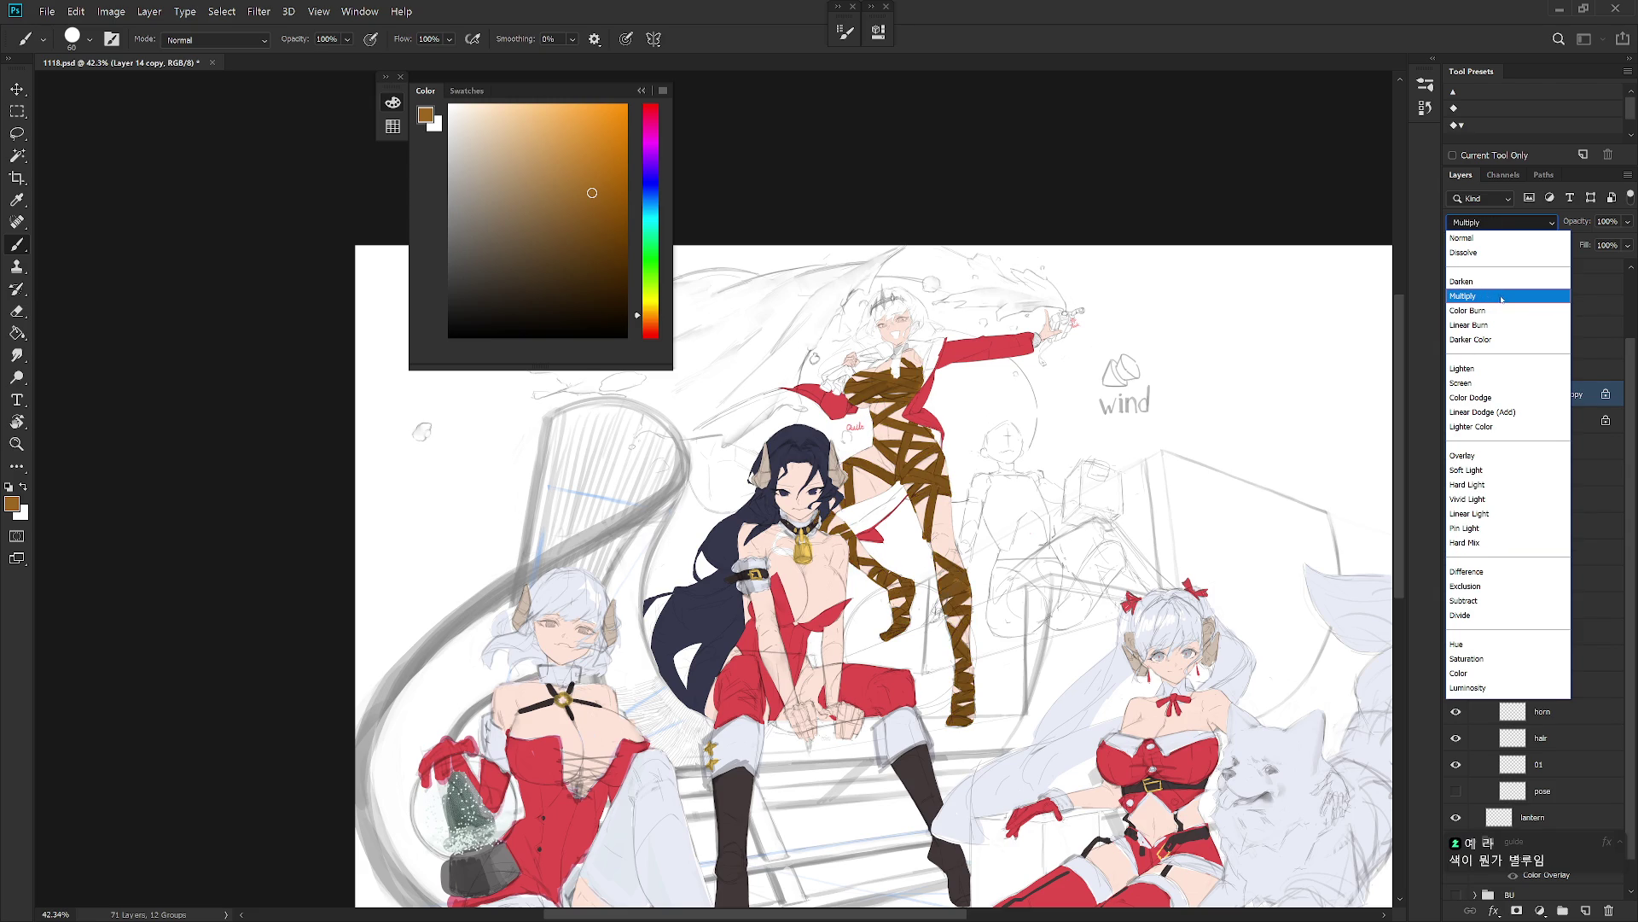
left_click(1501, 299)
left_click(576, 184)
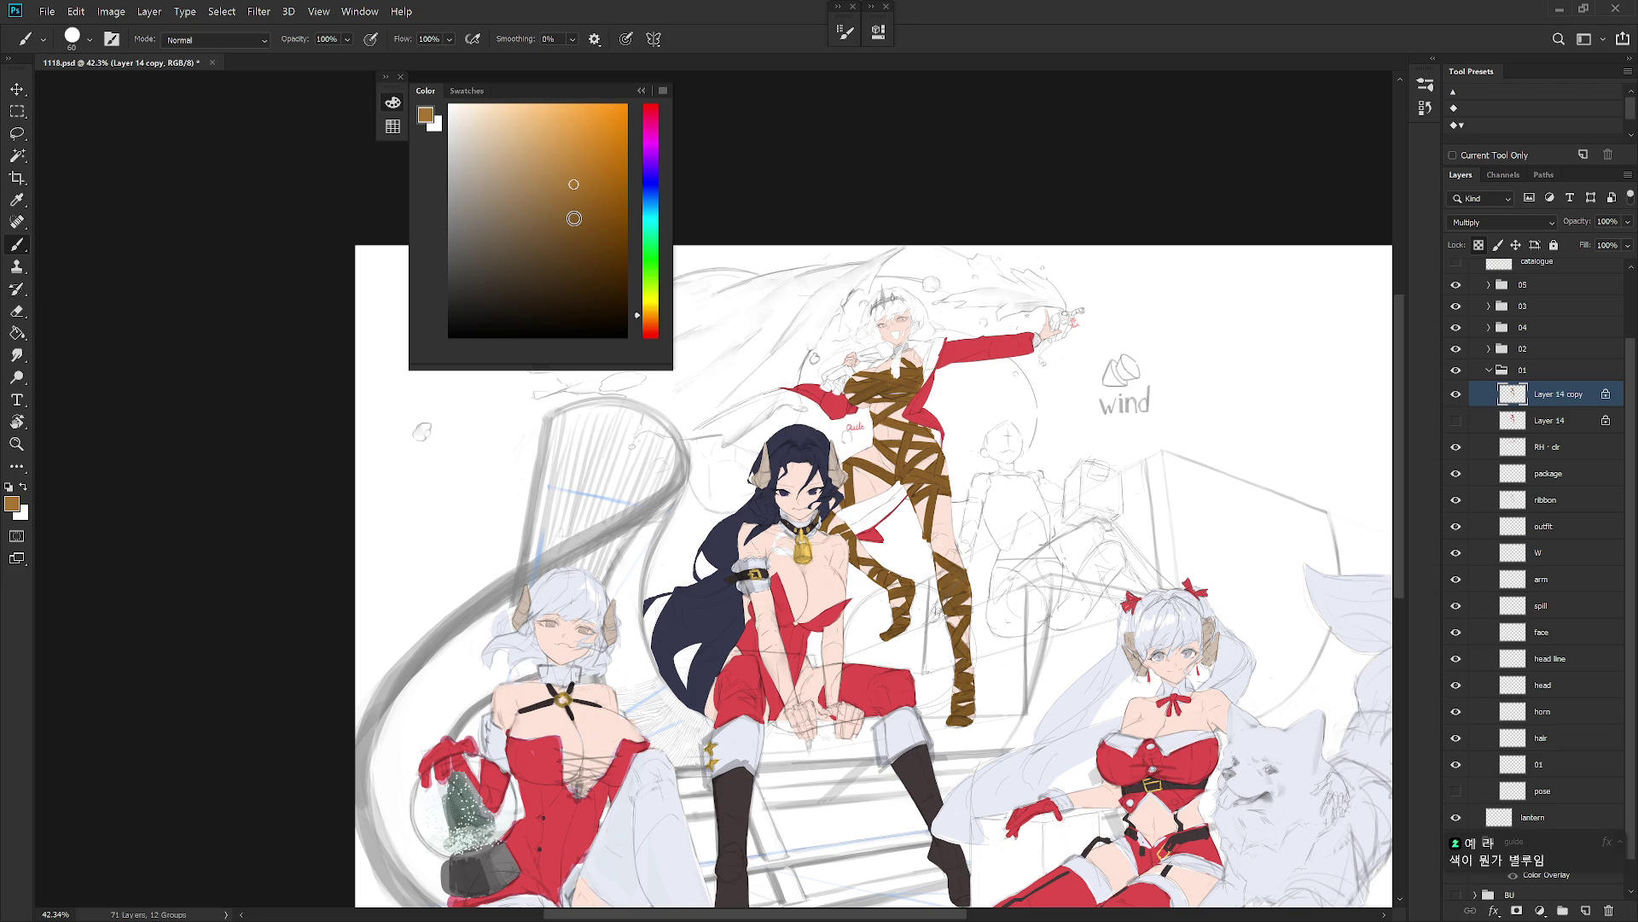
left_click(580, 146)
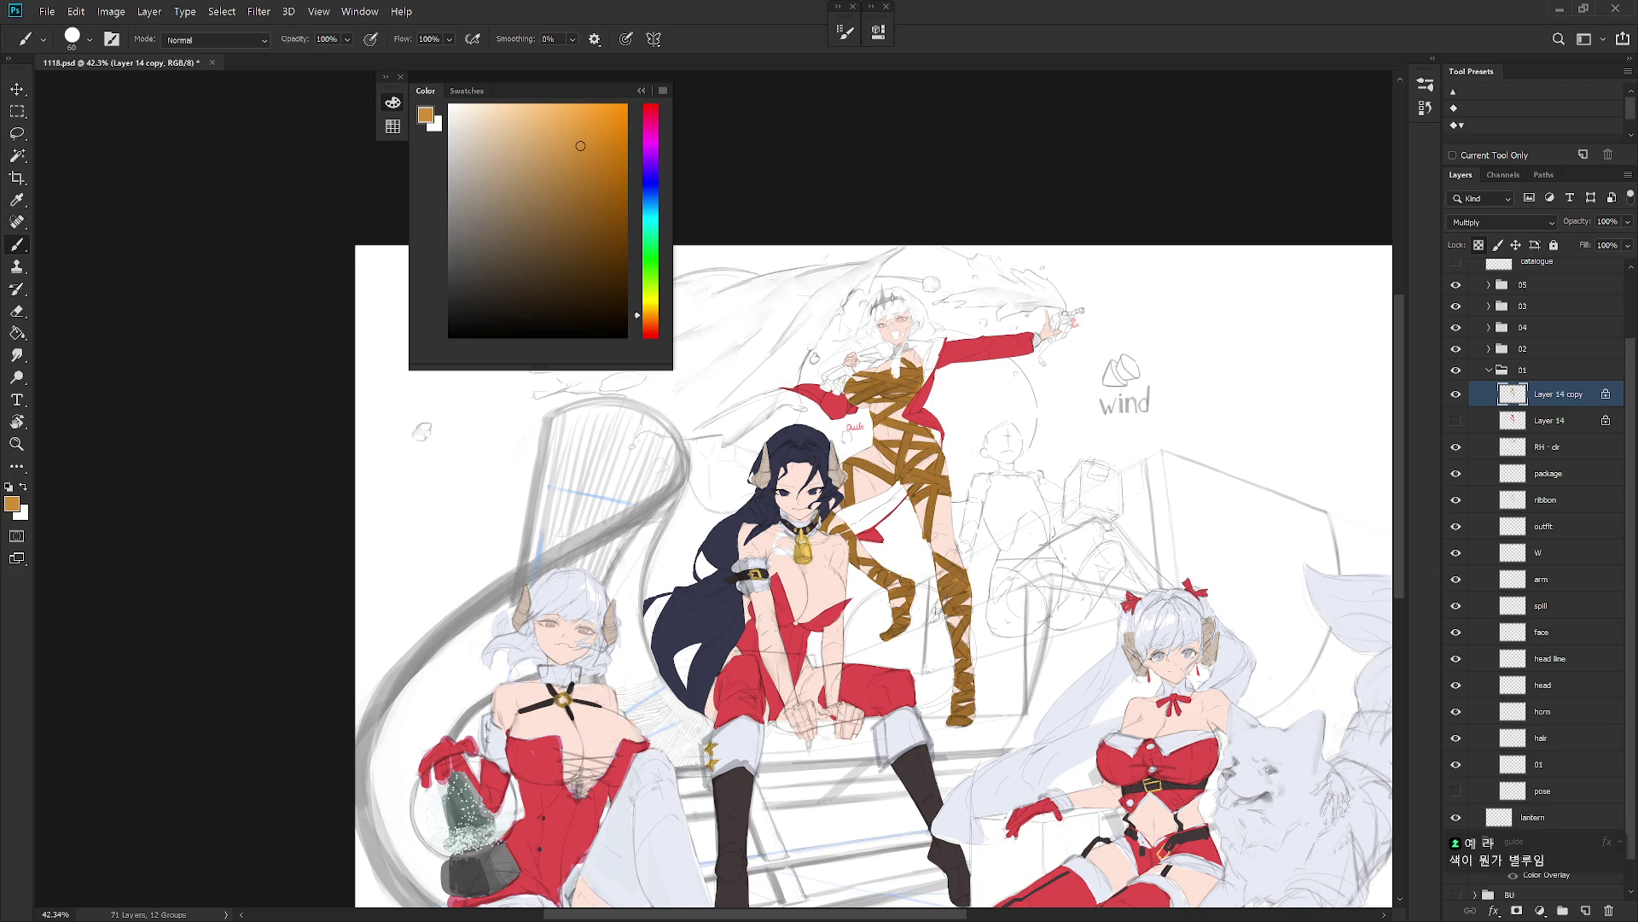
left_click(650, 271)
left_click(508, 155)
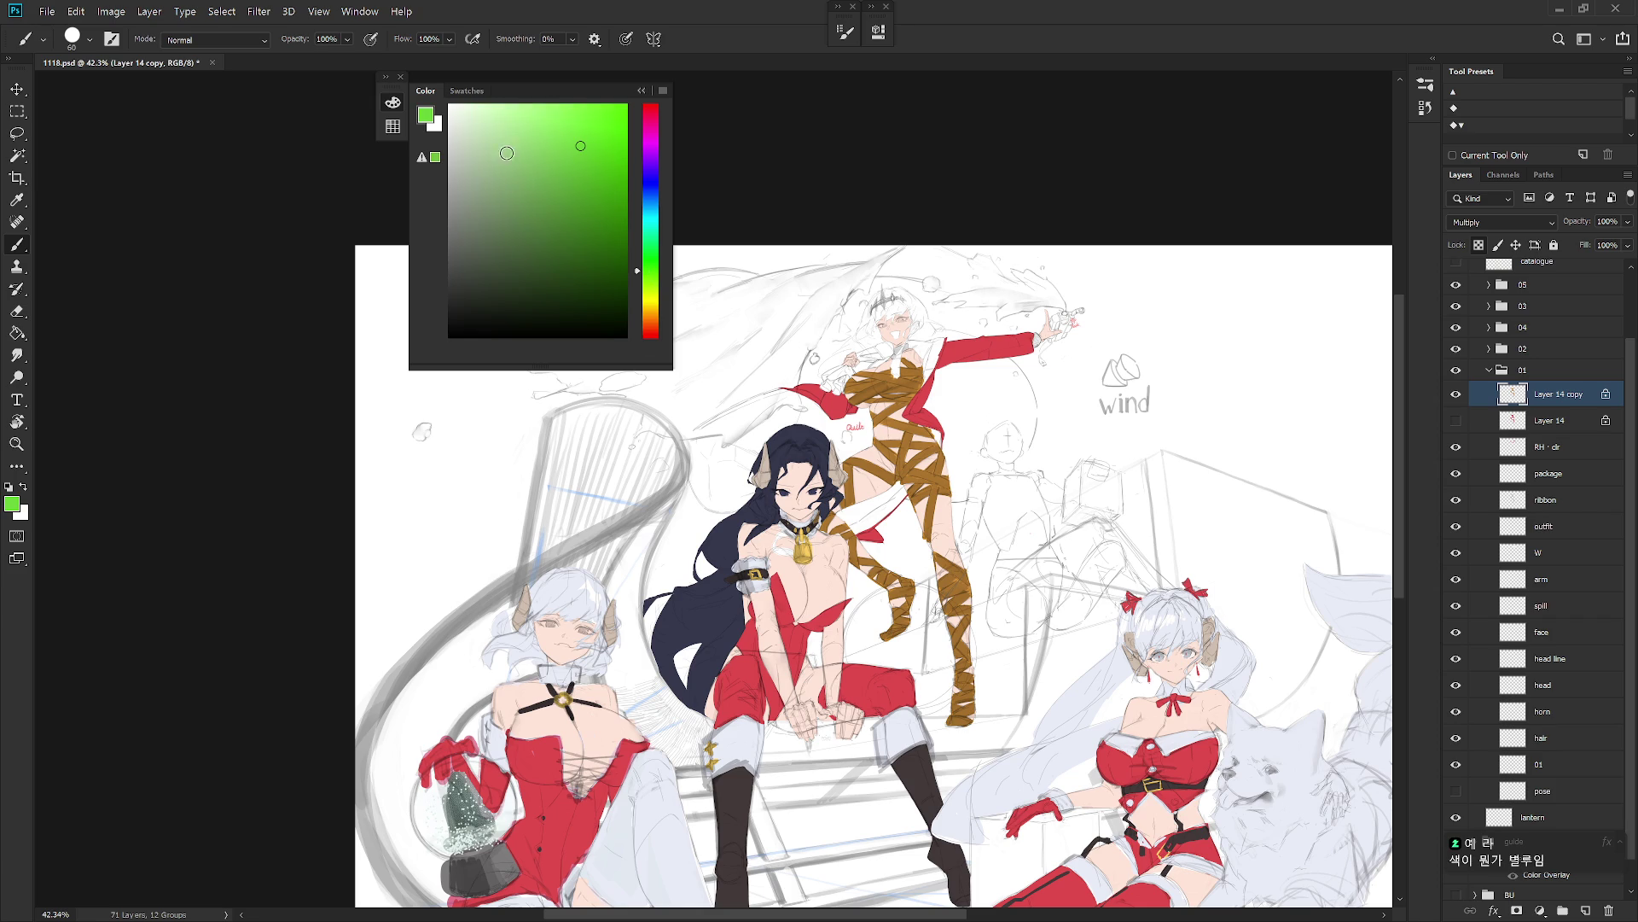
left_click(656, 287)
key("alt+BackSpace")
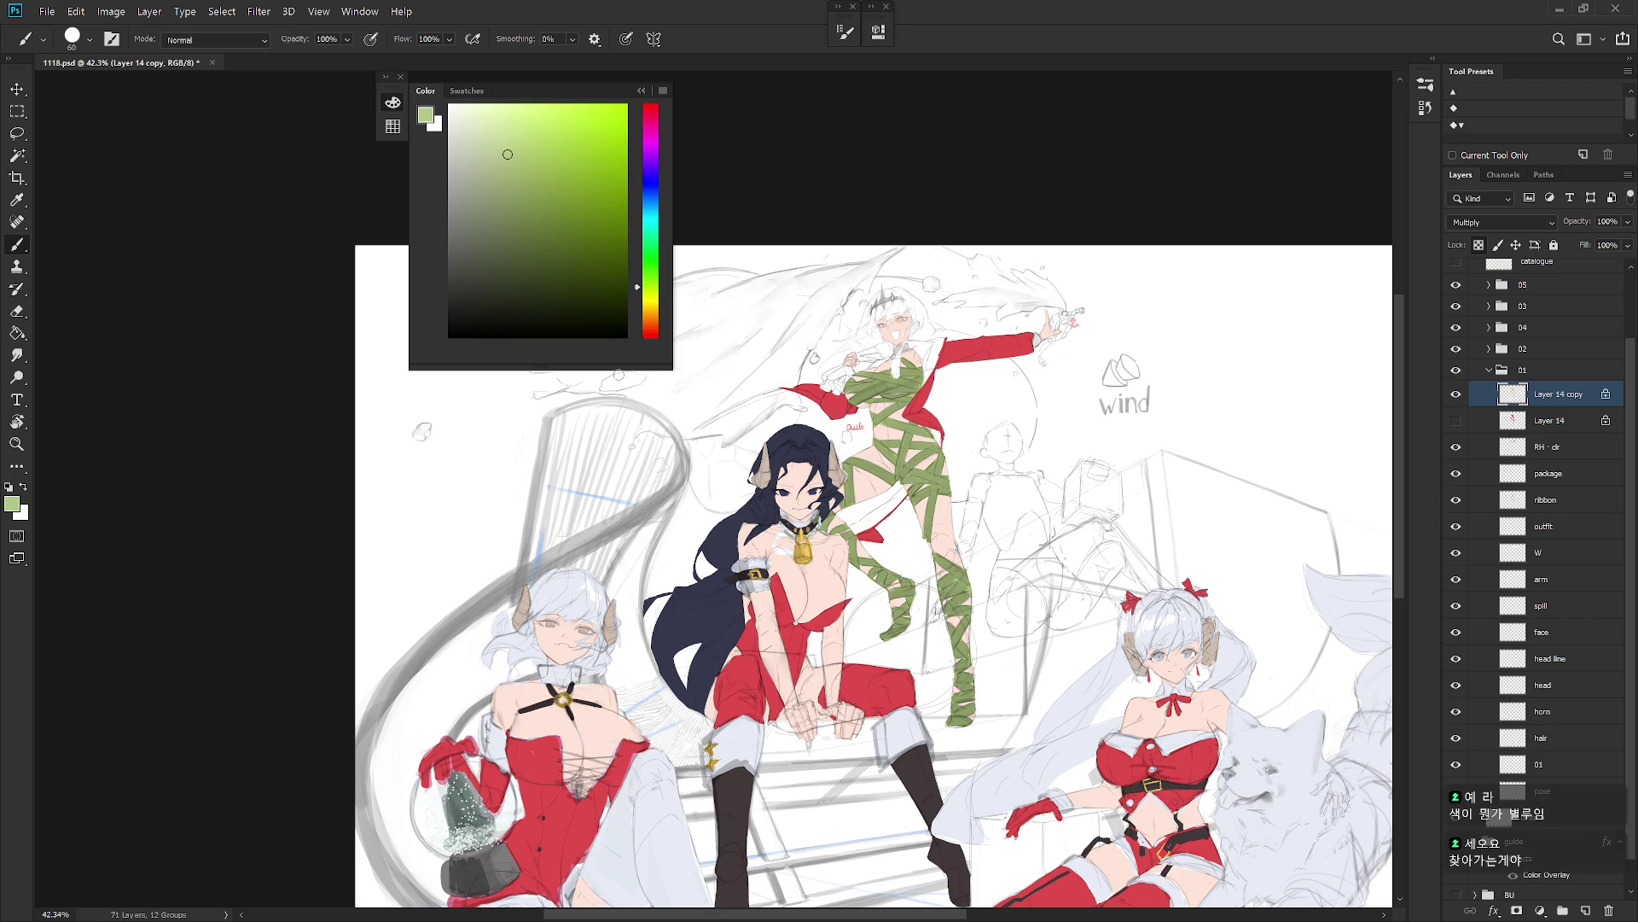
left_click(498, 159)
left_click(650, 259)
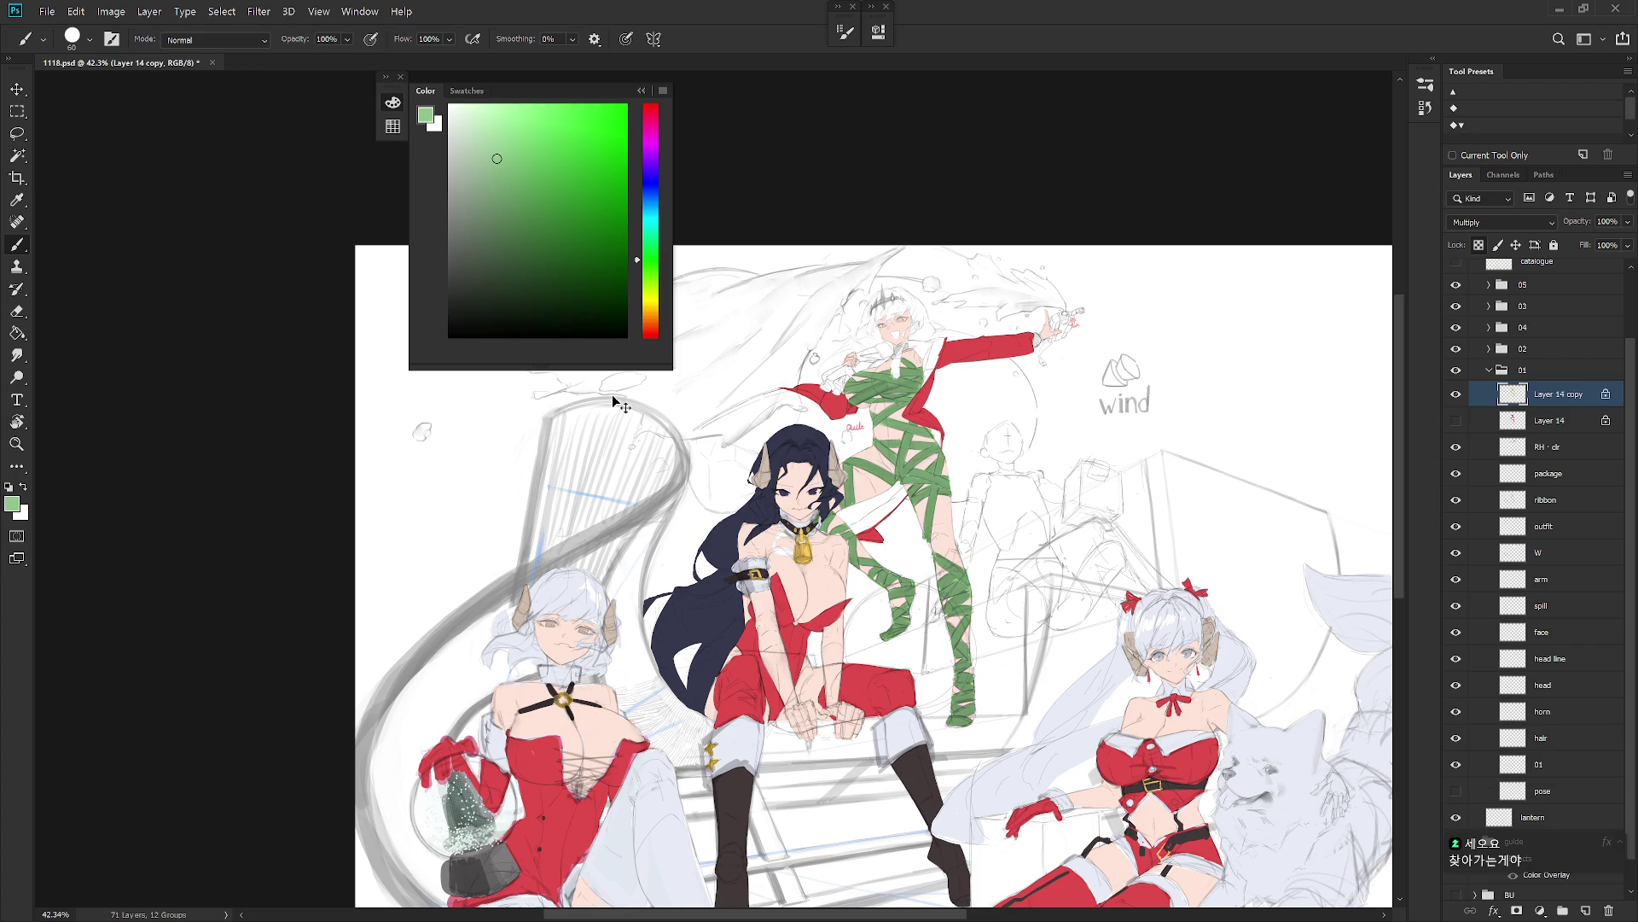
scroll(1015, 647, "down", 5)
scroll(965, 576, "up", 5)
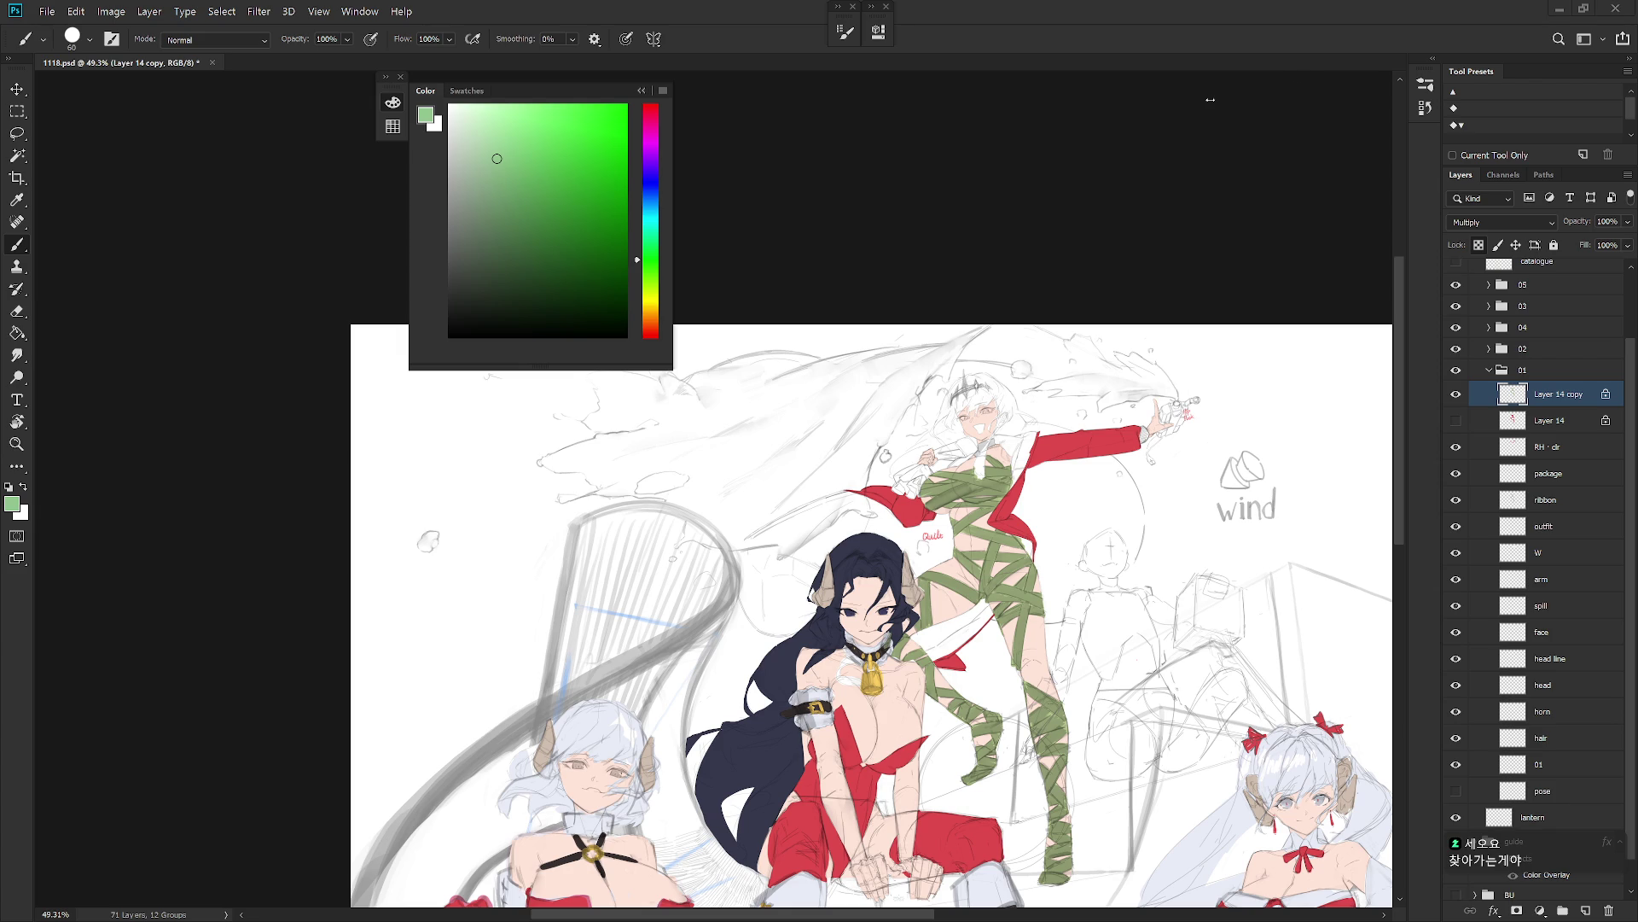
left_click(651, 309)
left_click(491, 234)
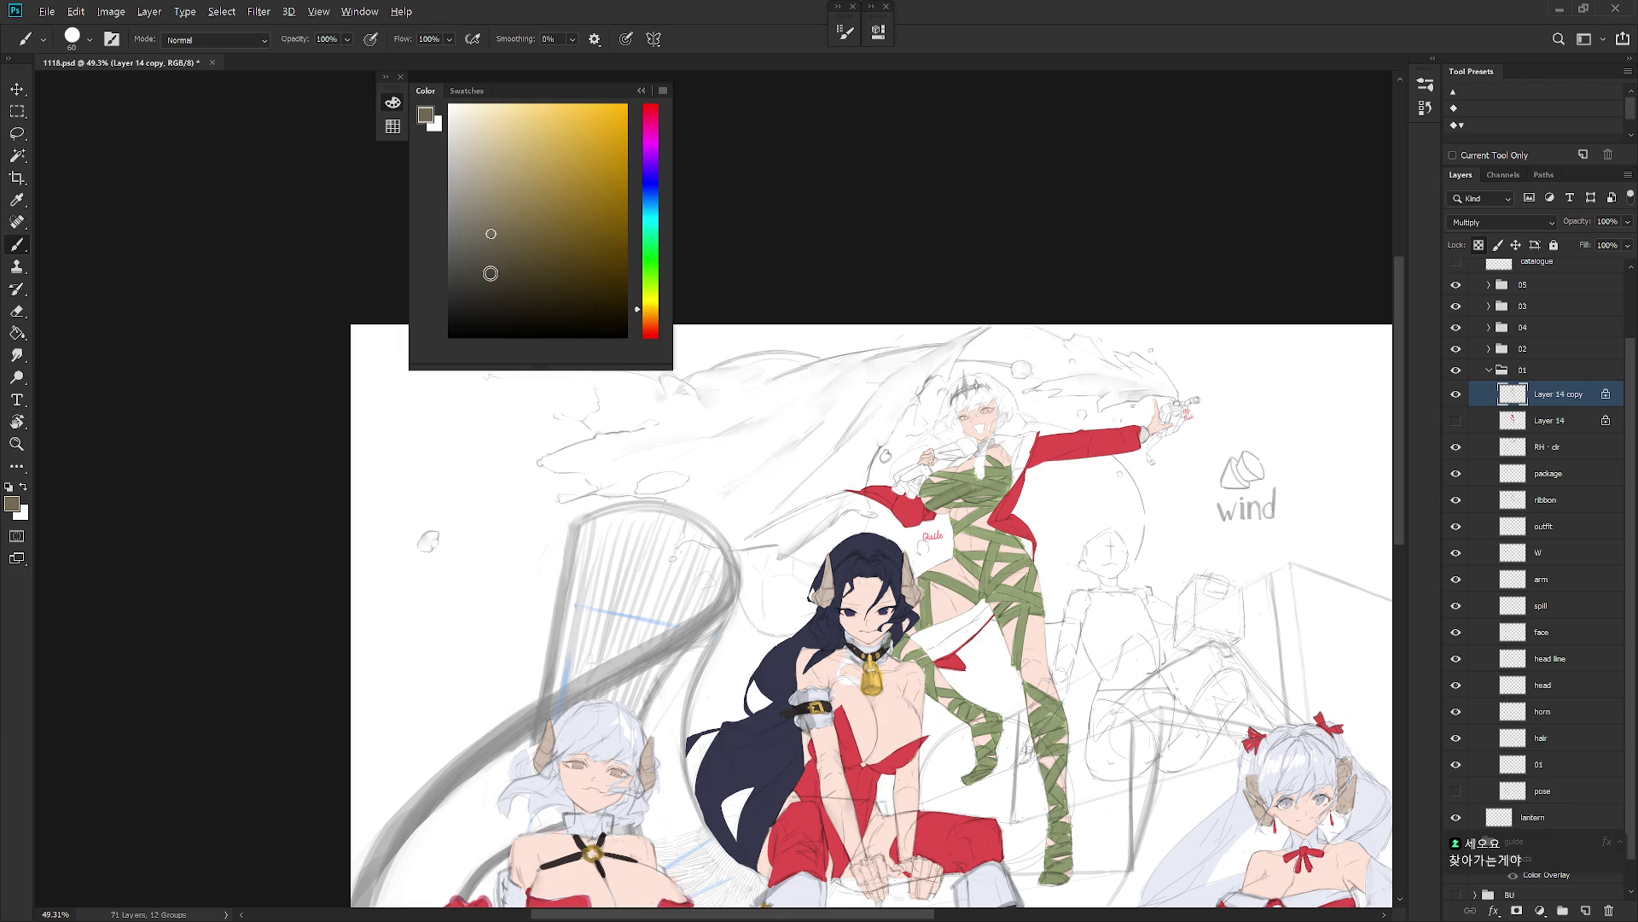
key("alt+BackSpace")
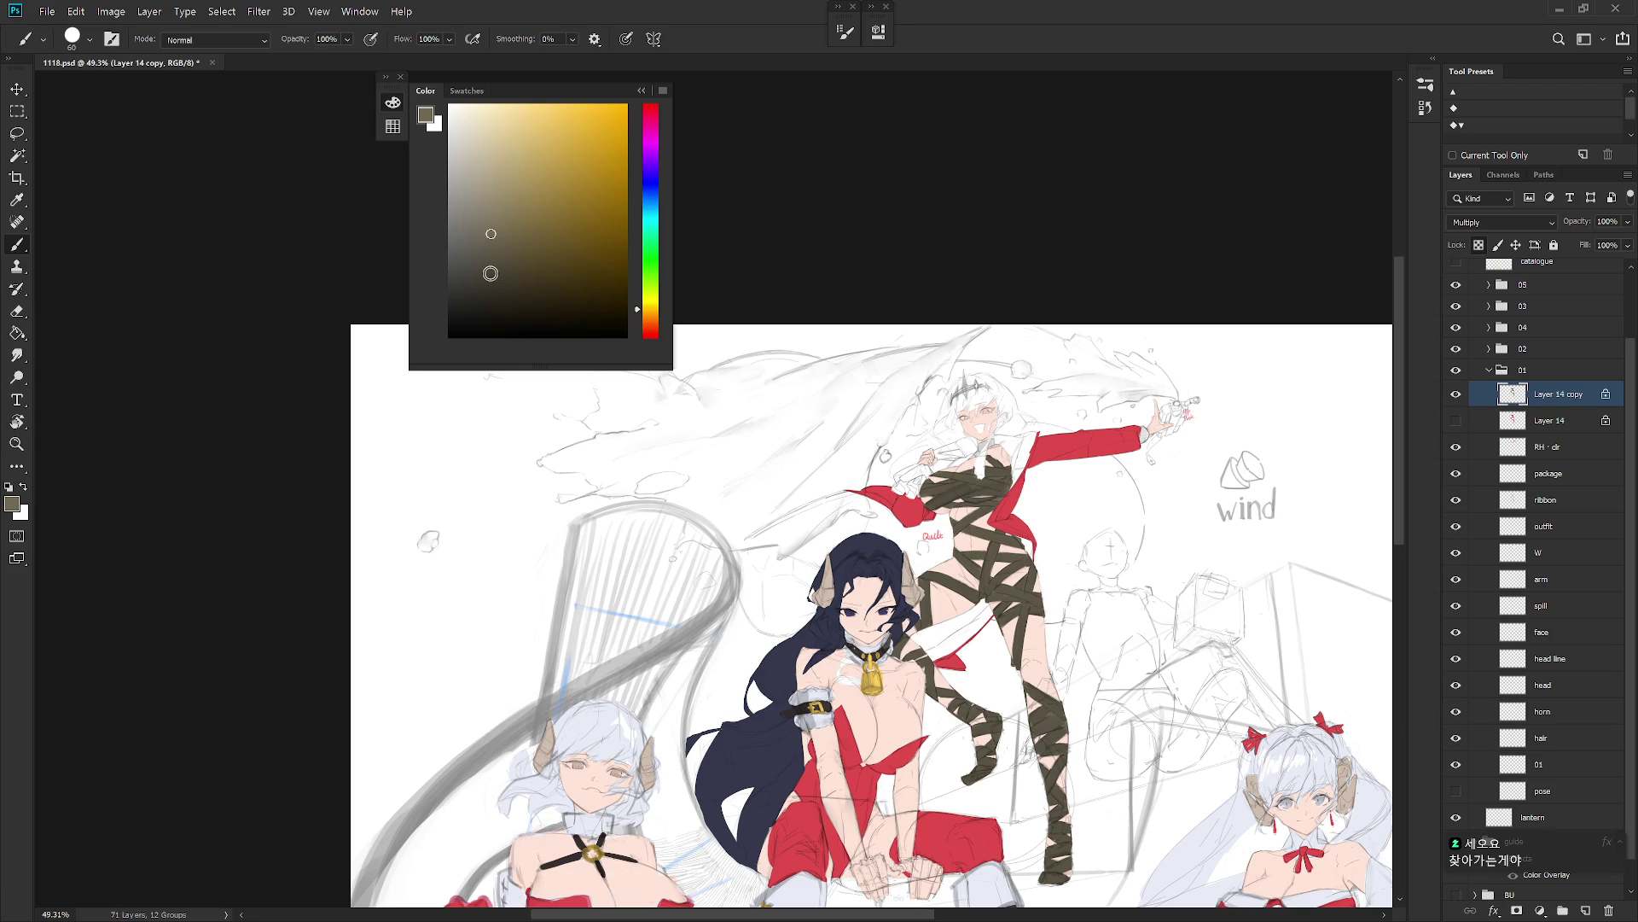
key("ctrl+z")
left_click(651, 292)
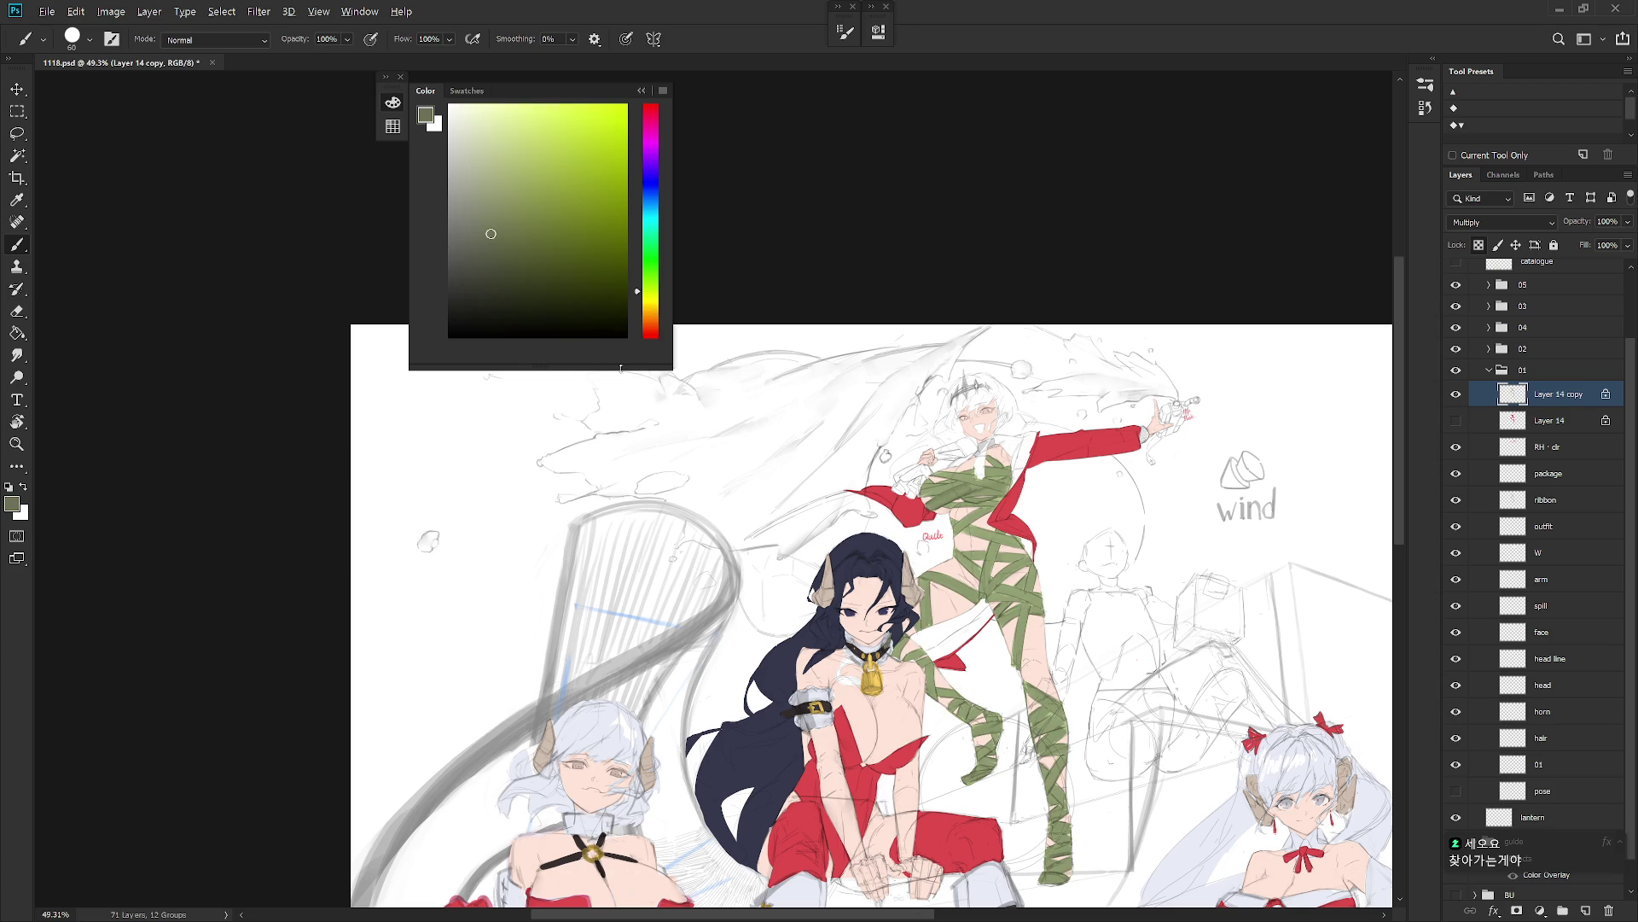
key("alt+BackSpace")
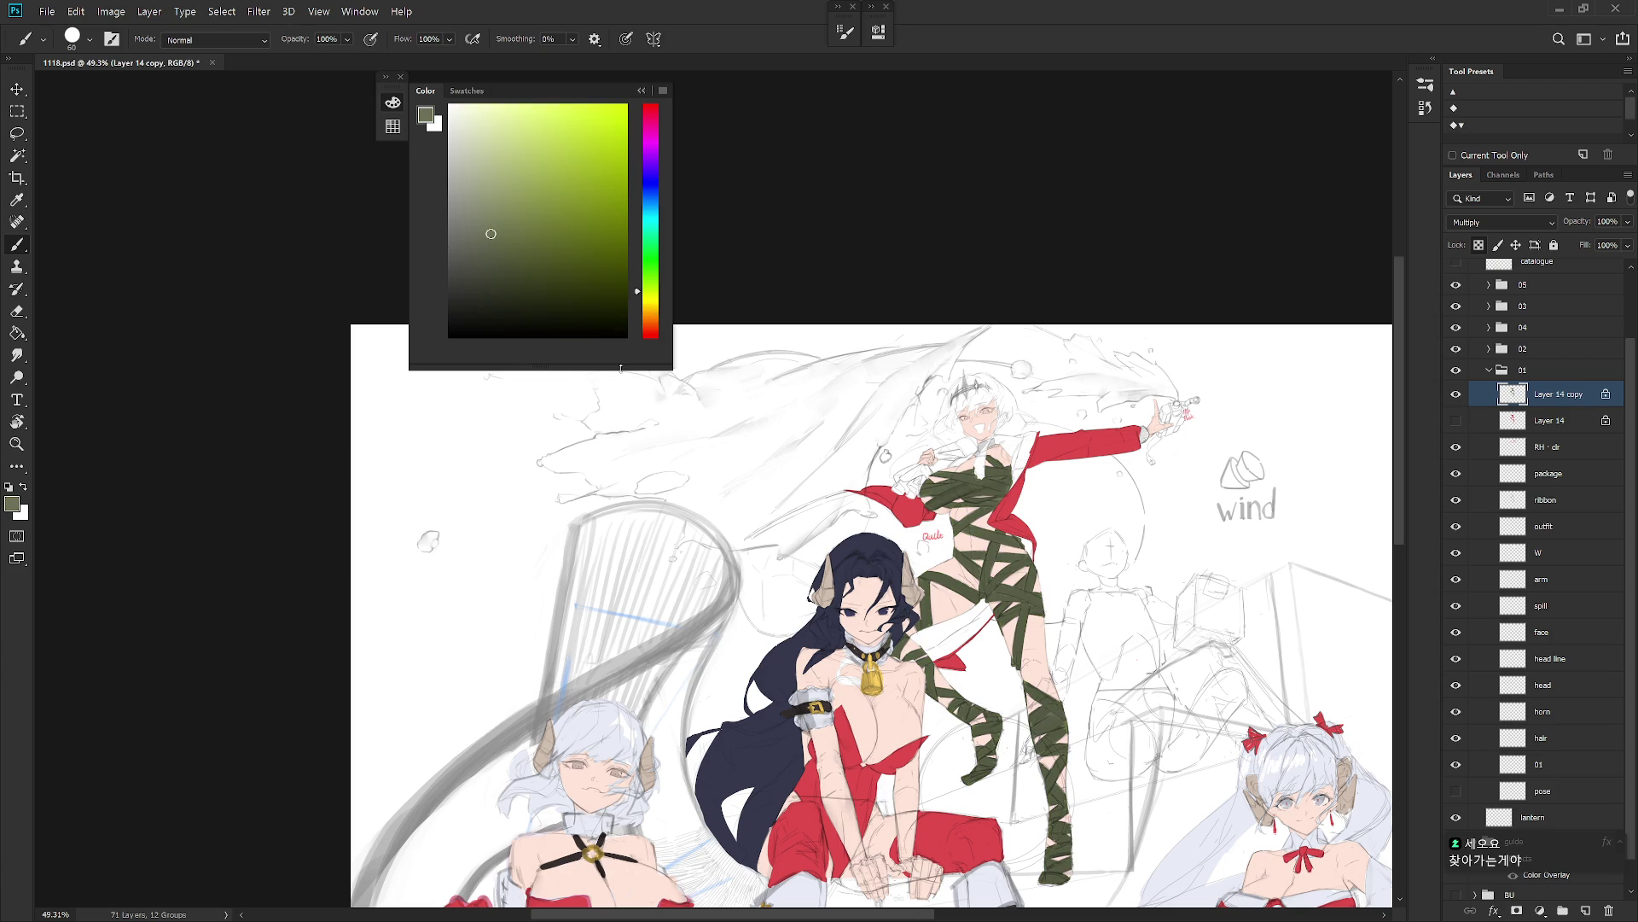
key("ctrl+z")
left_click(651, 186)
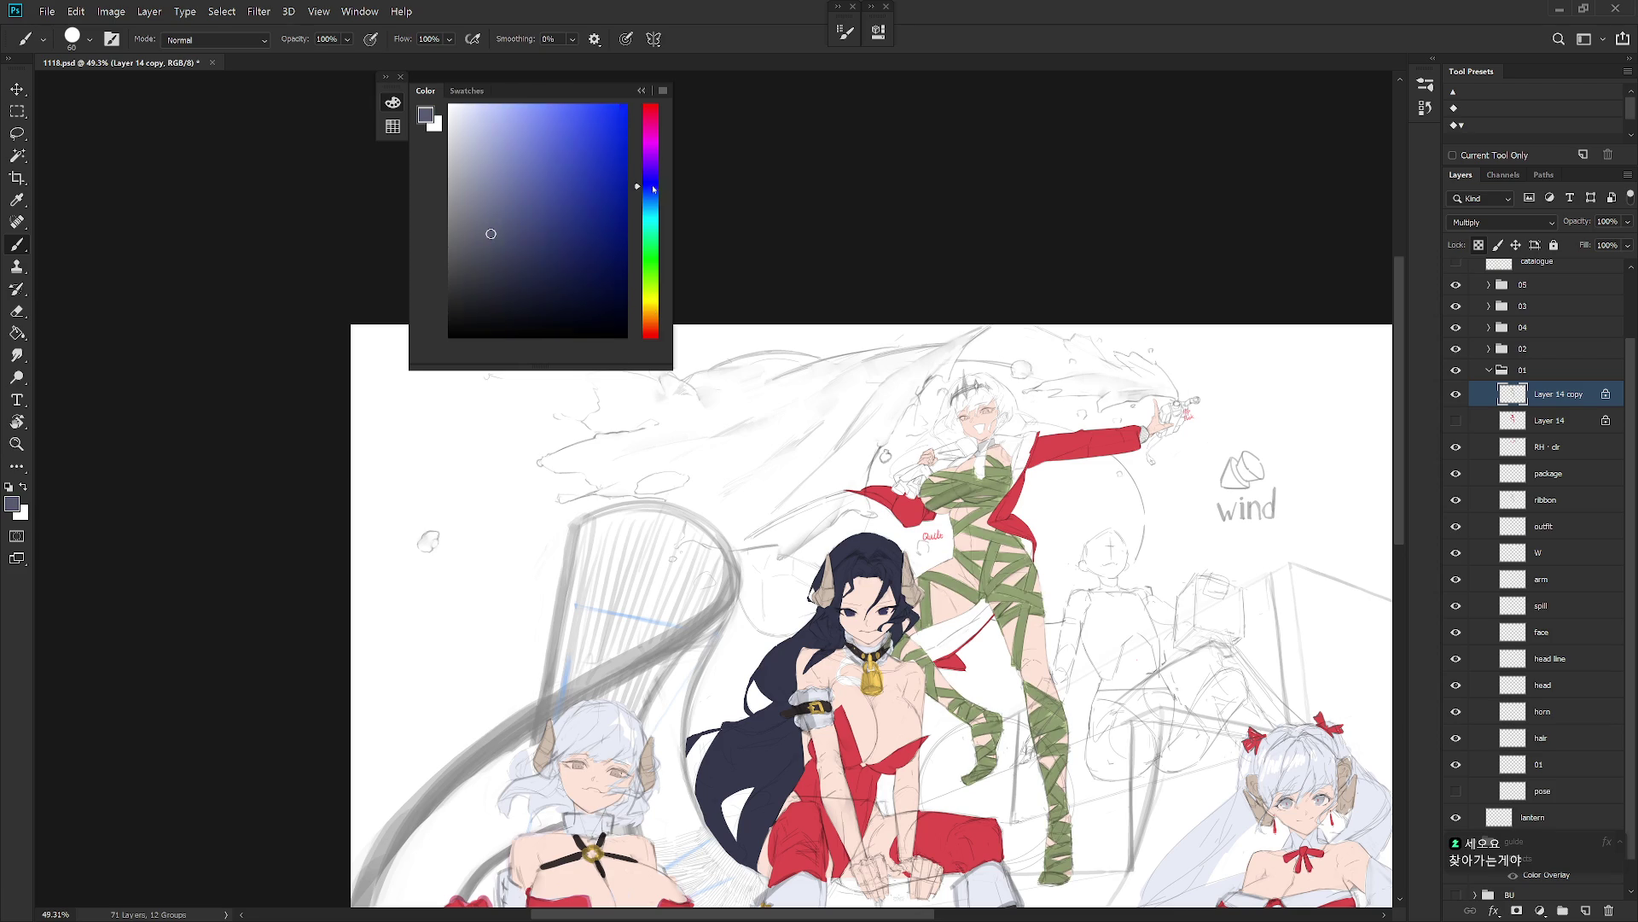
key("alt+BackSpace")
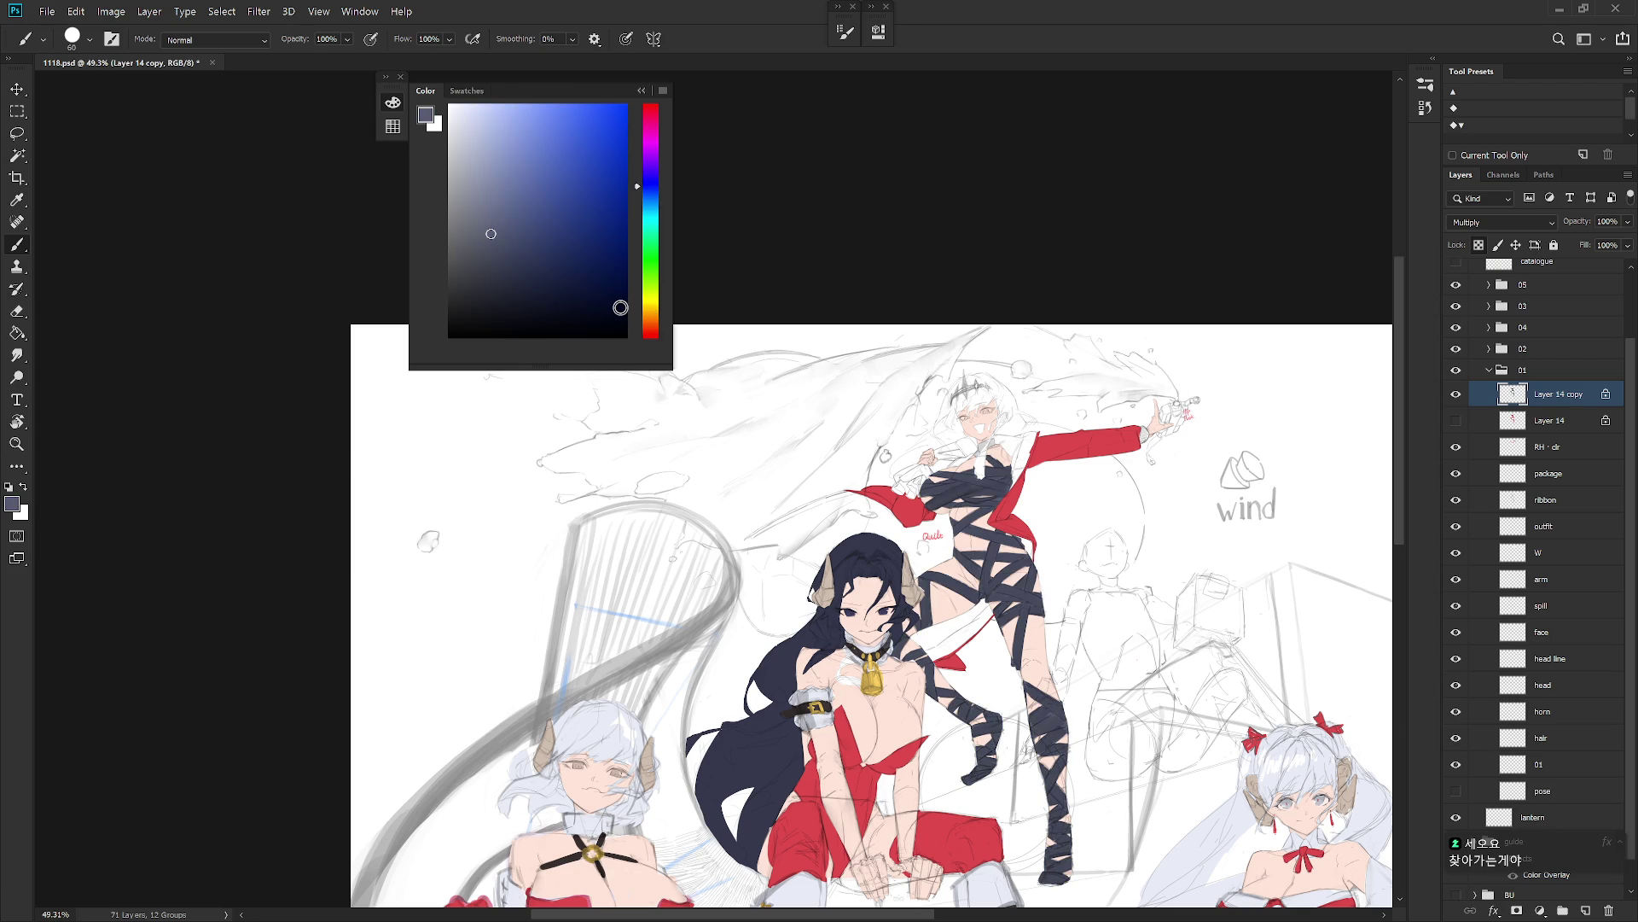
scroll(620, 307, "down", 3)
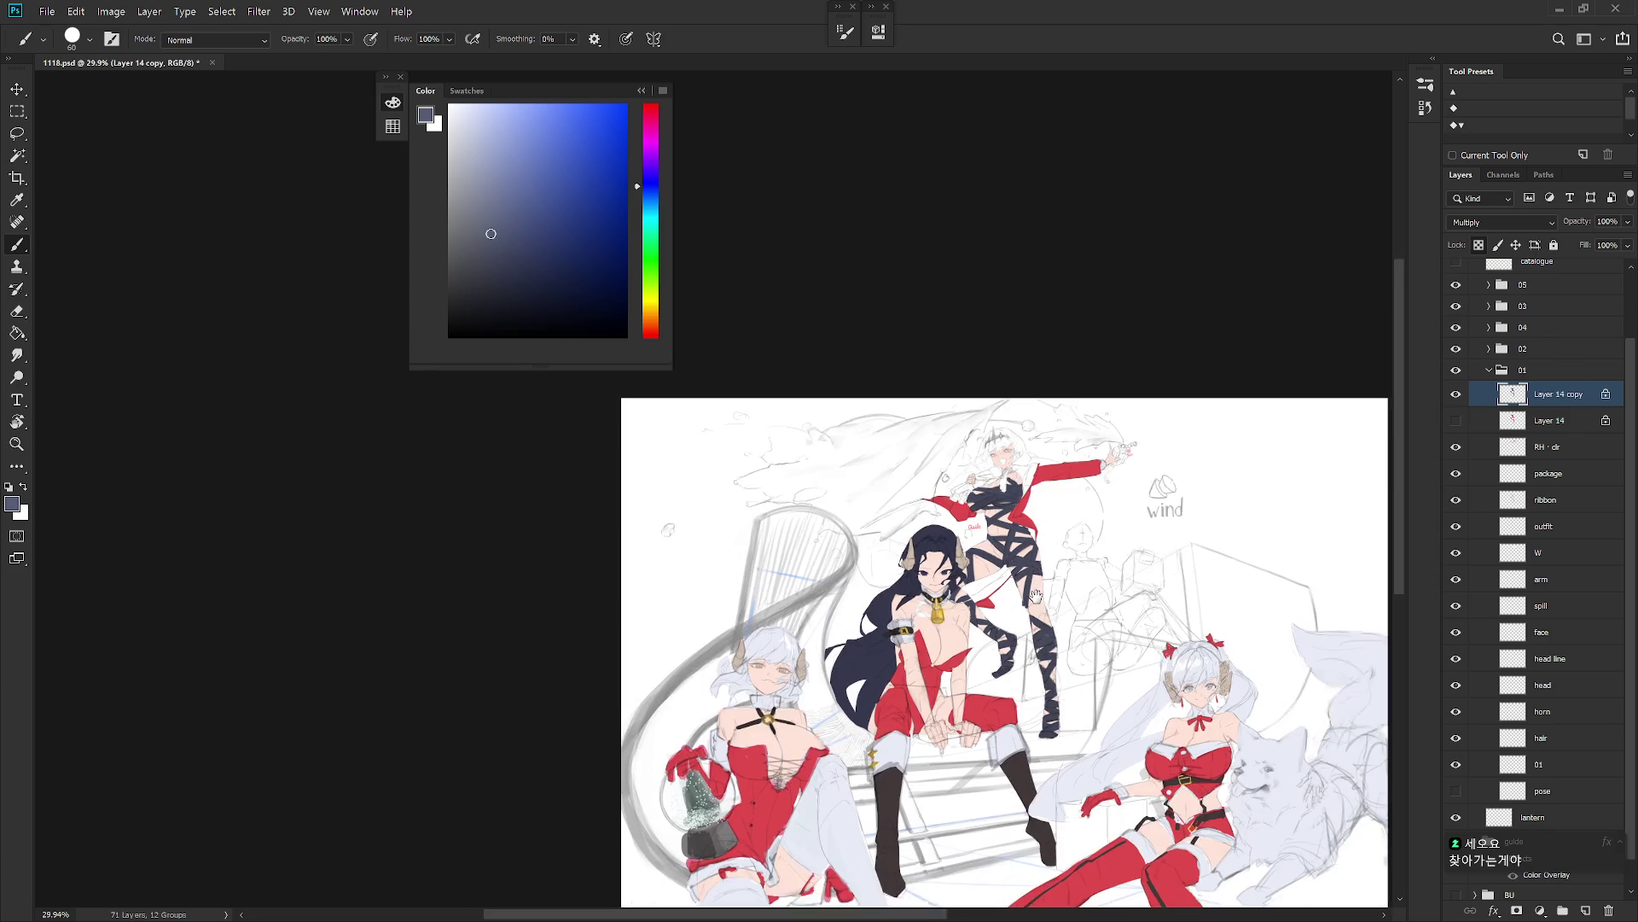
key("ctrl+shift+h")
scroll(1050, 487, "up", 3)
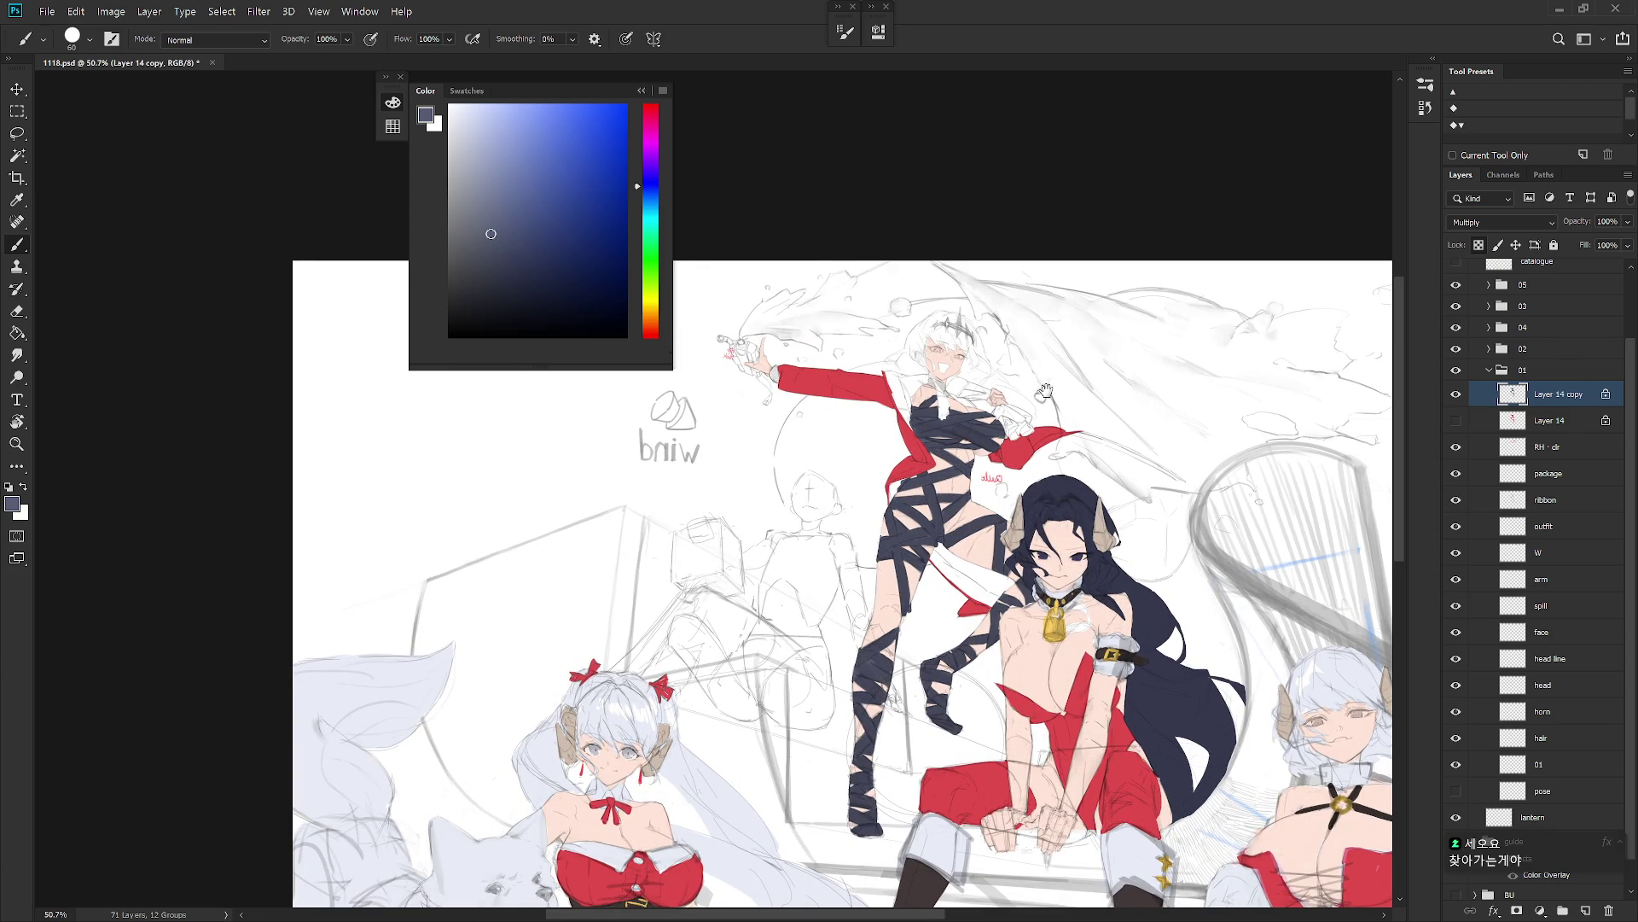
scroll(1023, 487, "up", 3)
scroll(1023, 486, "down", 1)
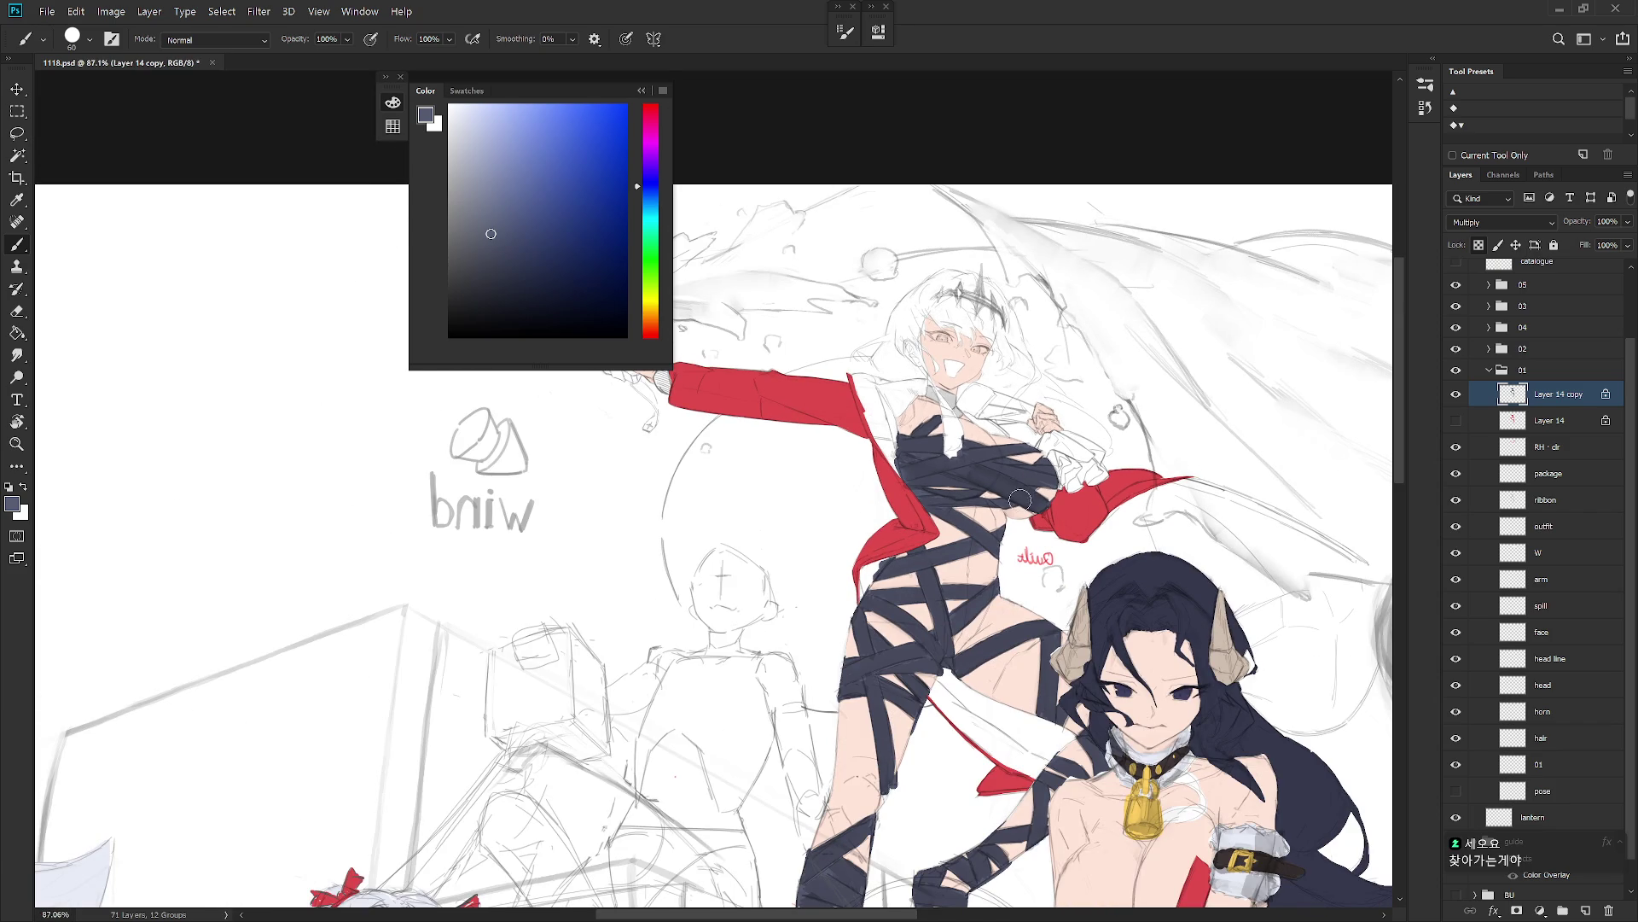
scroll(1018, 563, "down", 2)
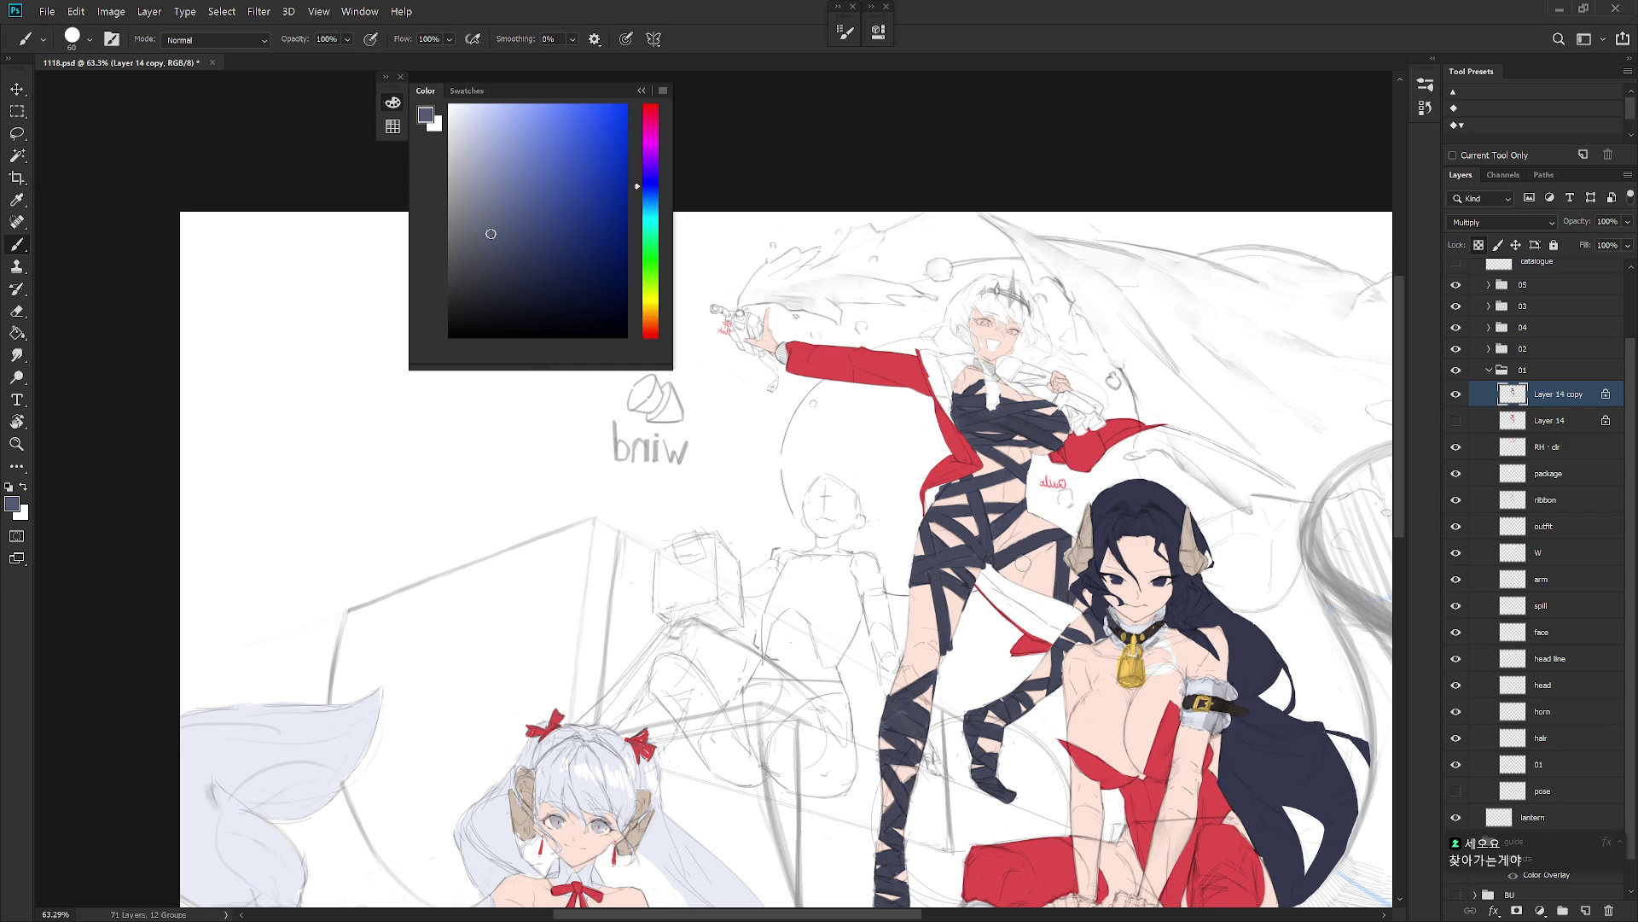
left_click_drag(948, 504, 943, 492)
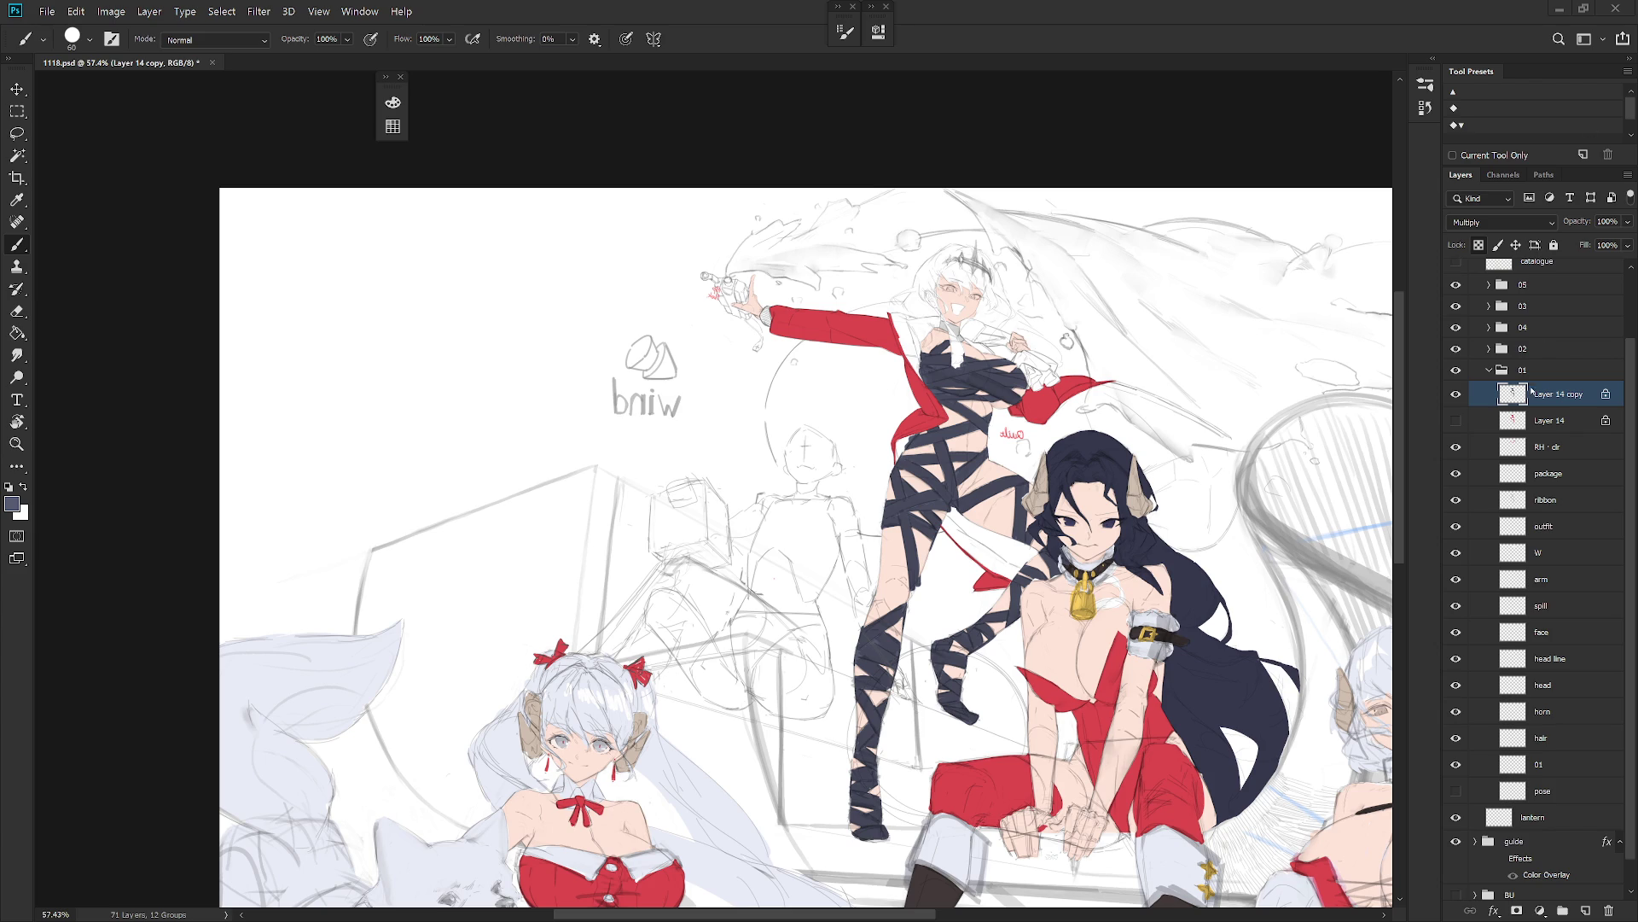
Step: Compare the navy bandage strokes and switch Layer 14 copy to Normal blending
left_click(1454, 396)
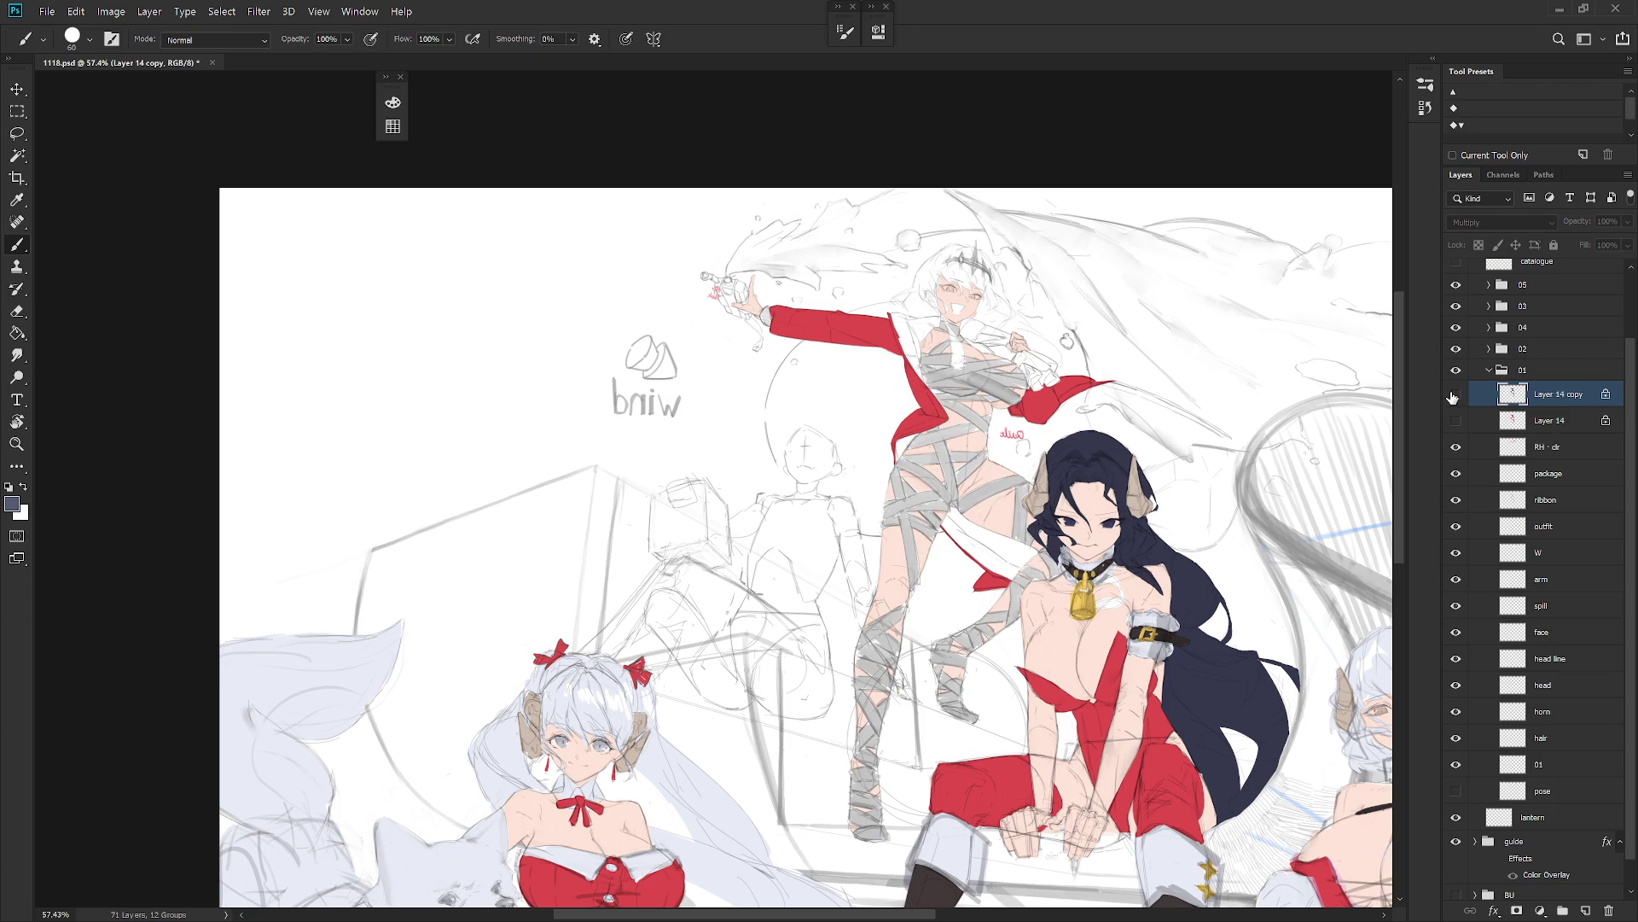
left_click(1453, 396)
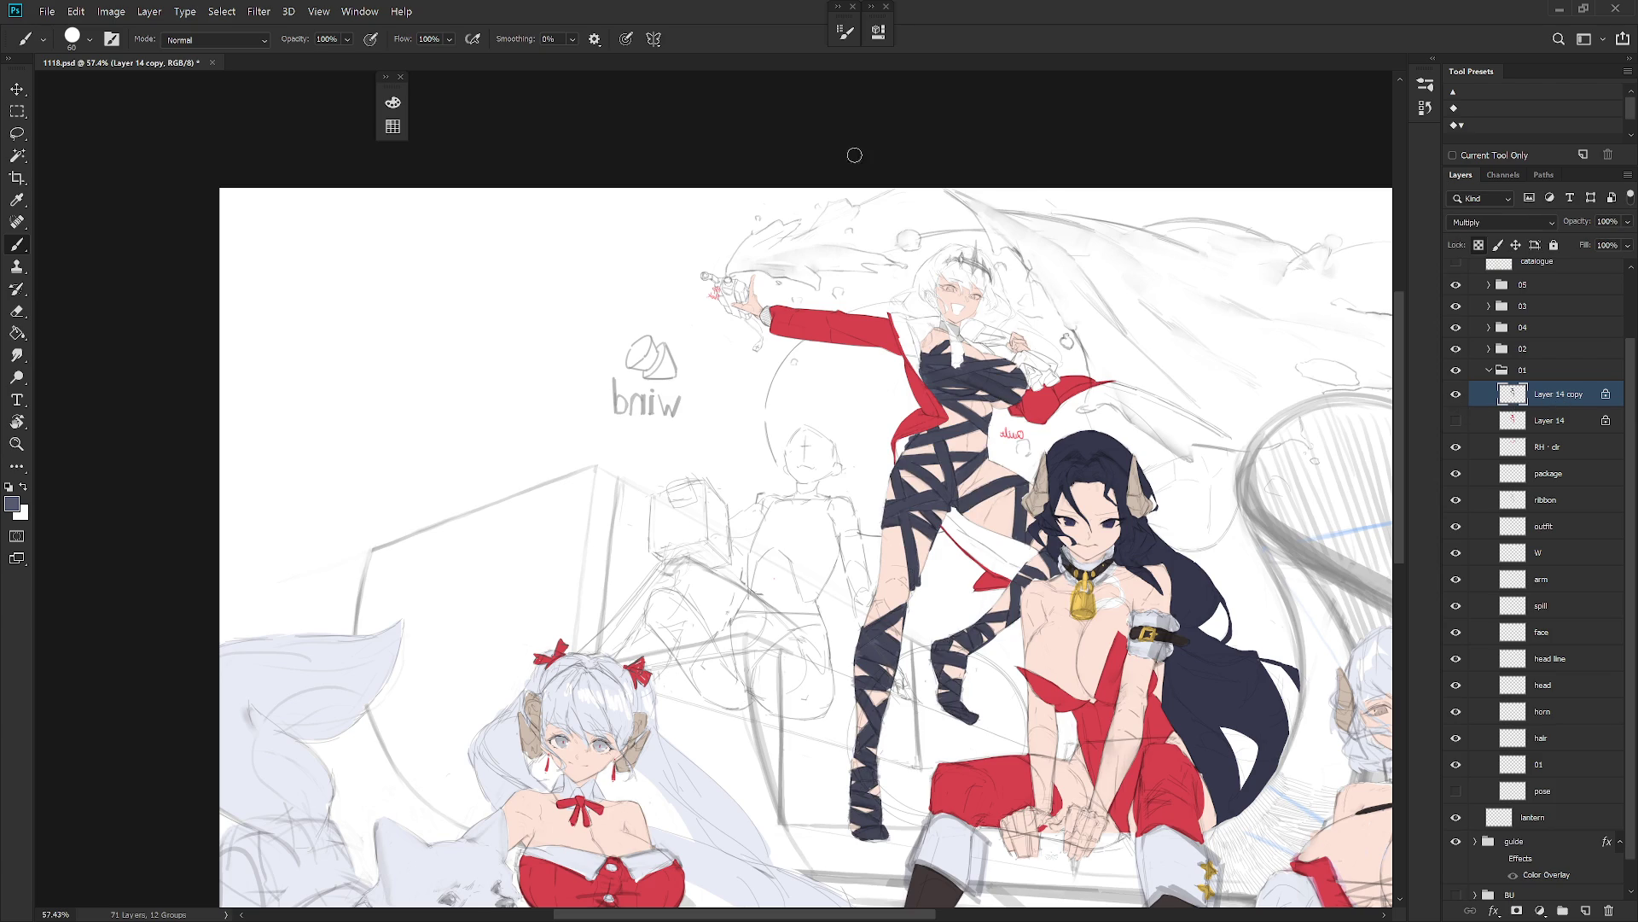
left_click(1544, 221)
left_click(1485, 233)
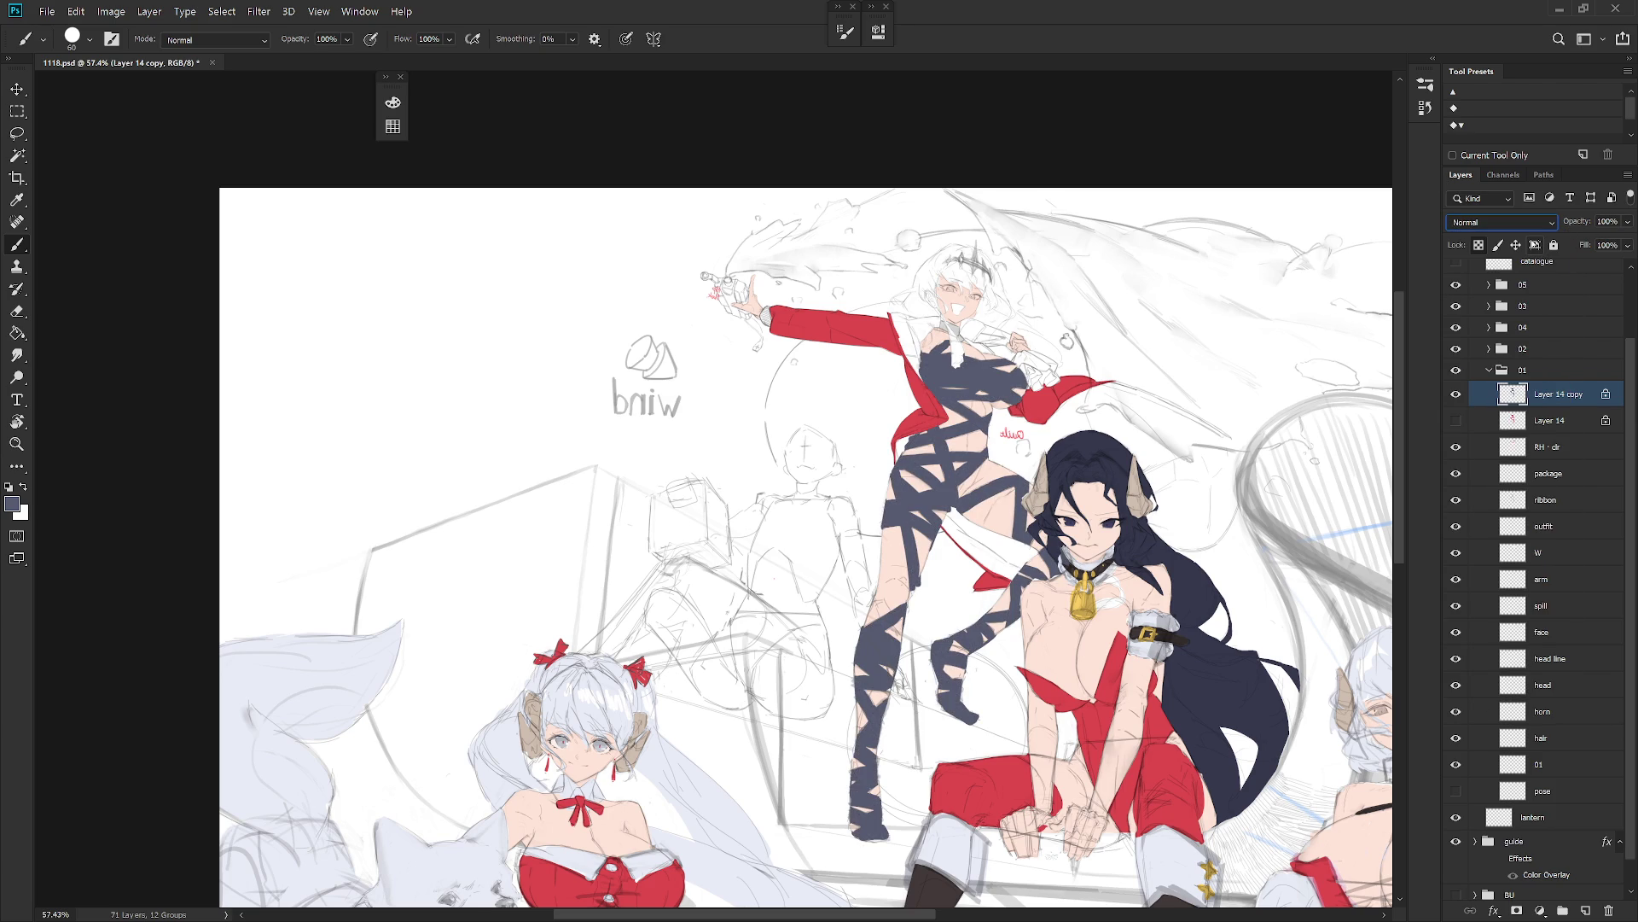
Step: Test a white fill on the bandages, unflip the view, then undo back to navy
left_click(393, 101)
left_click(449, 106)
key("alt+BackSpace")
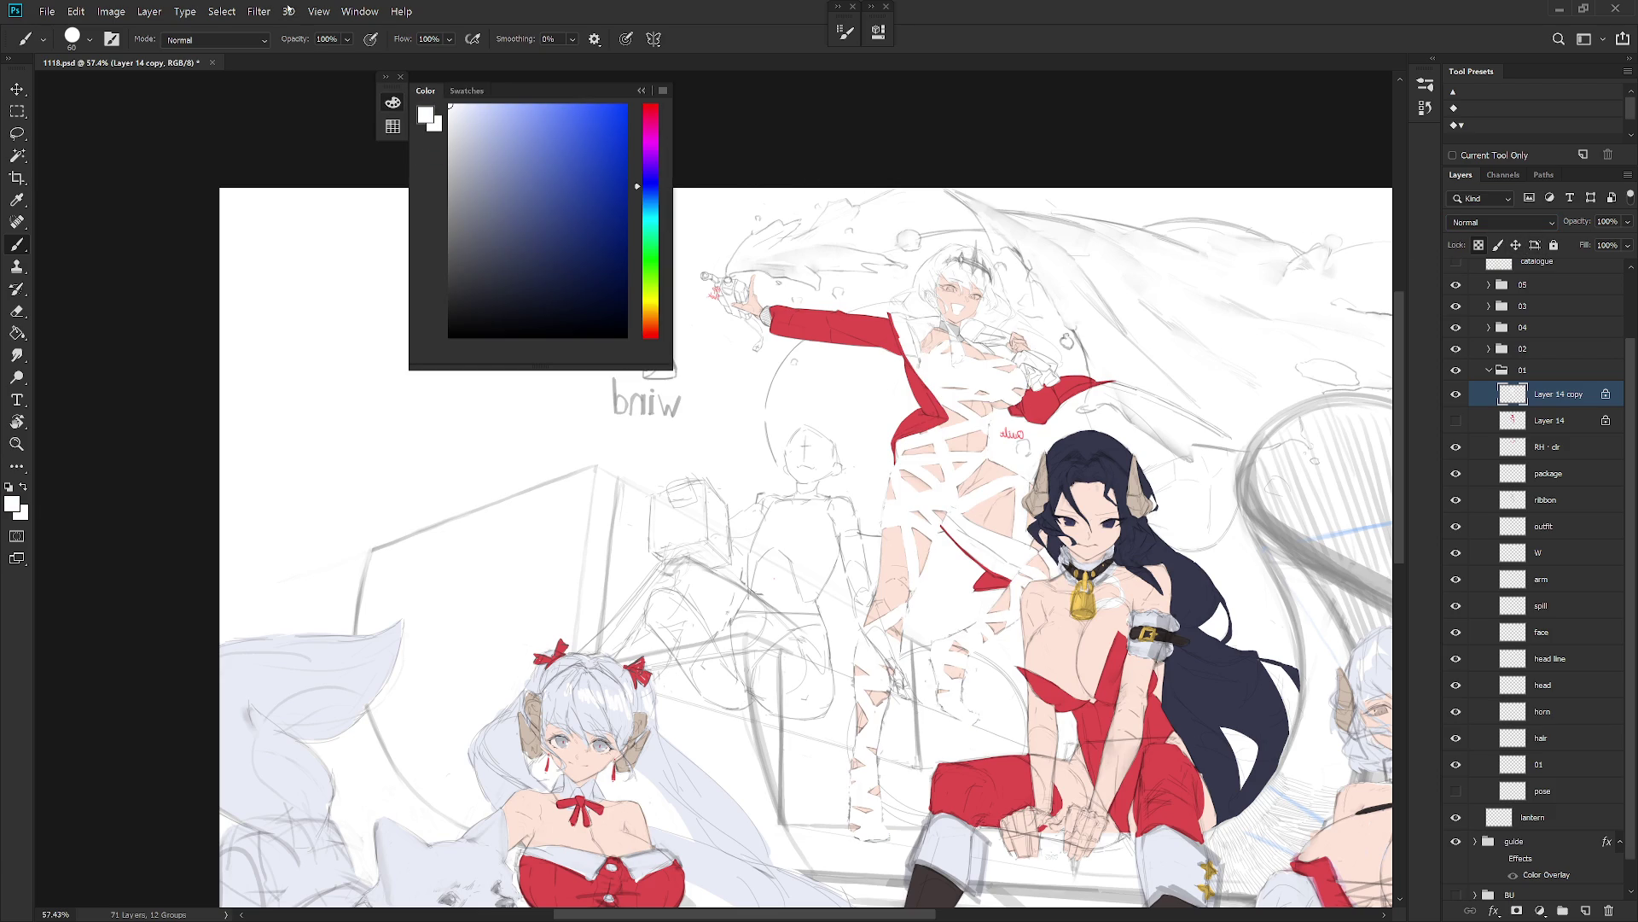
scroll(891, 258, "down", 5)
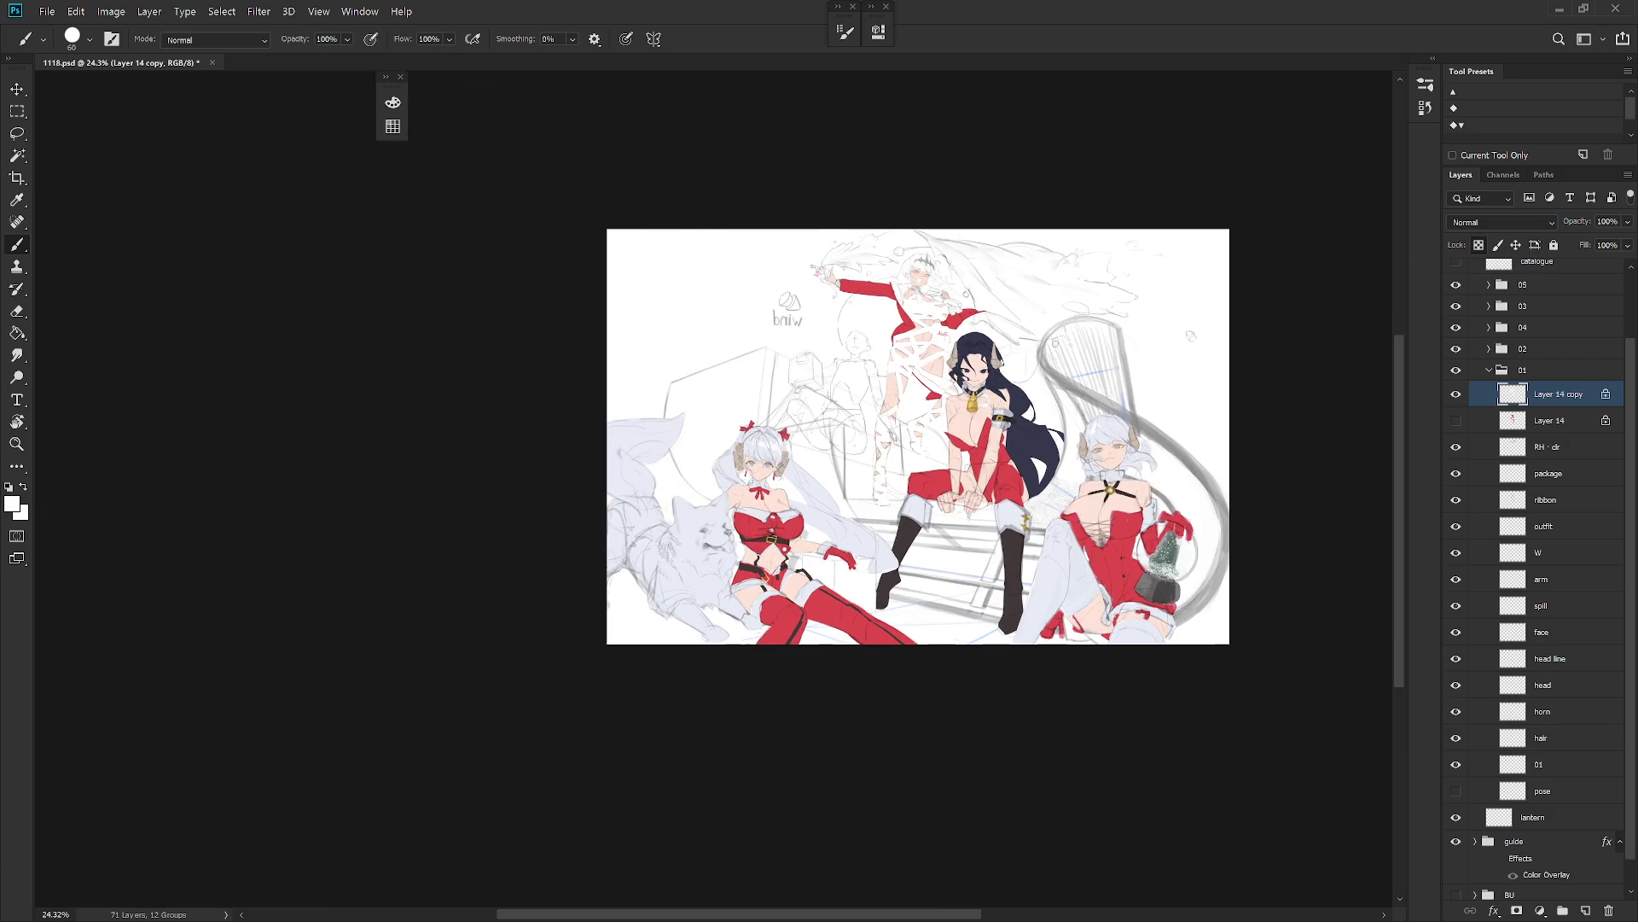
key("h")
scroll(966, 305, "up", 5)
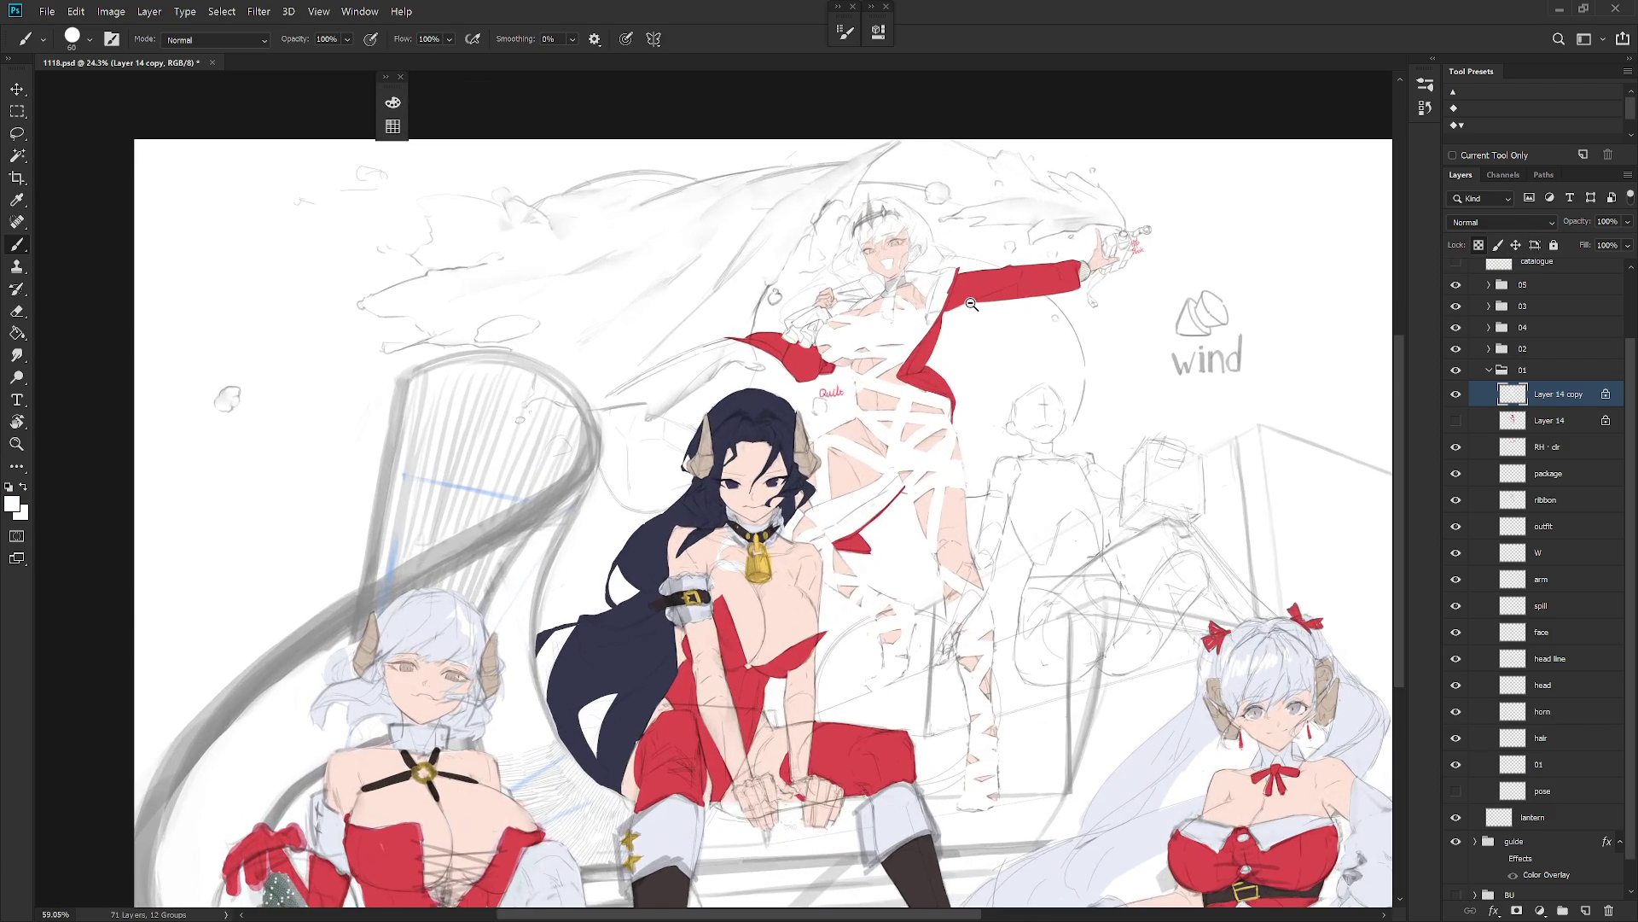
key("ctrl+z")
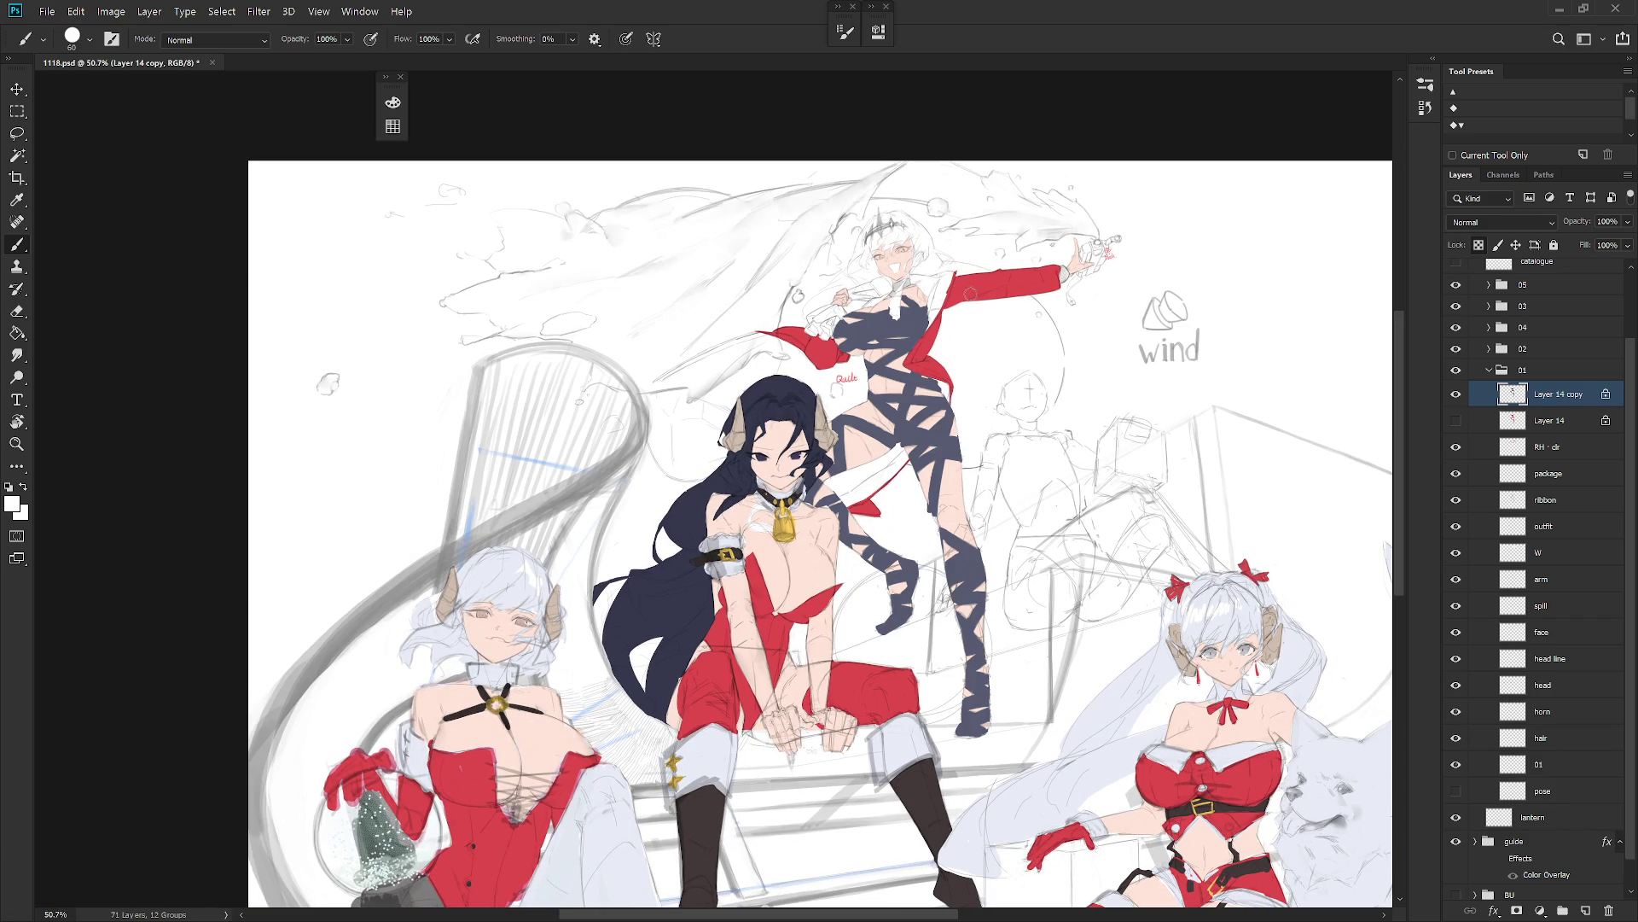
Step: Restore Multiply blending on the bandage layer and save 1116.psd
key("alt+shift+m")
left_click_drag(1076, 347, 1022, 262)
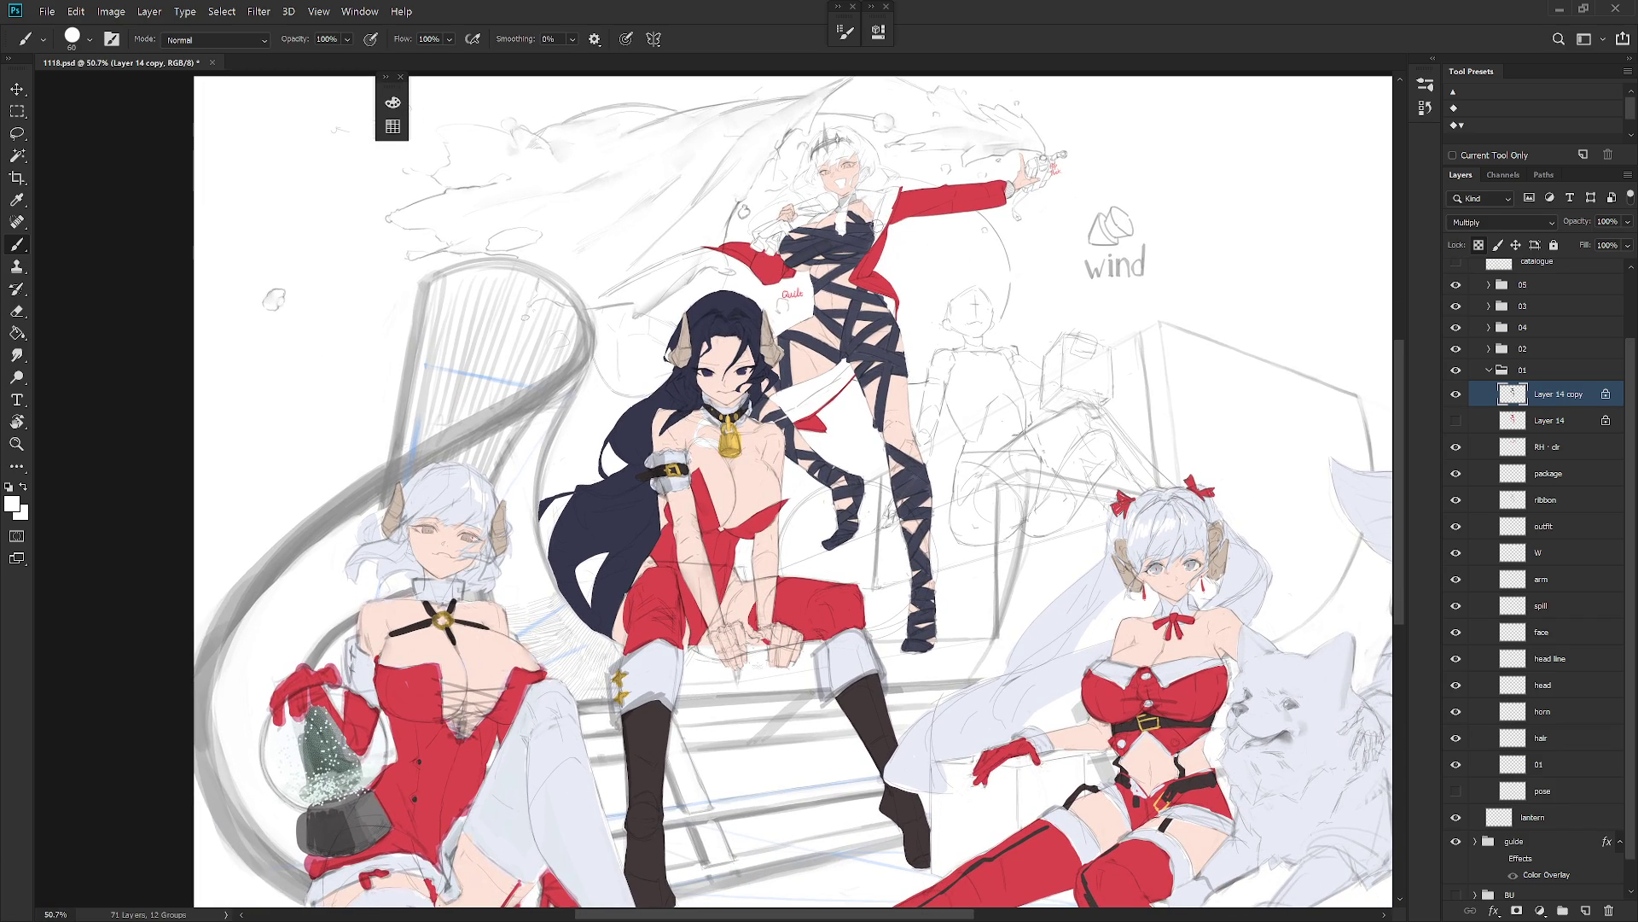
key("F6")
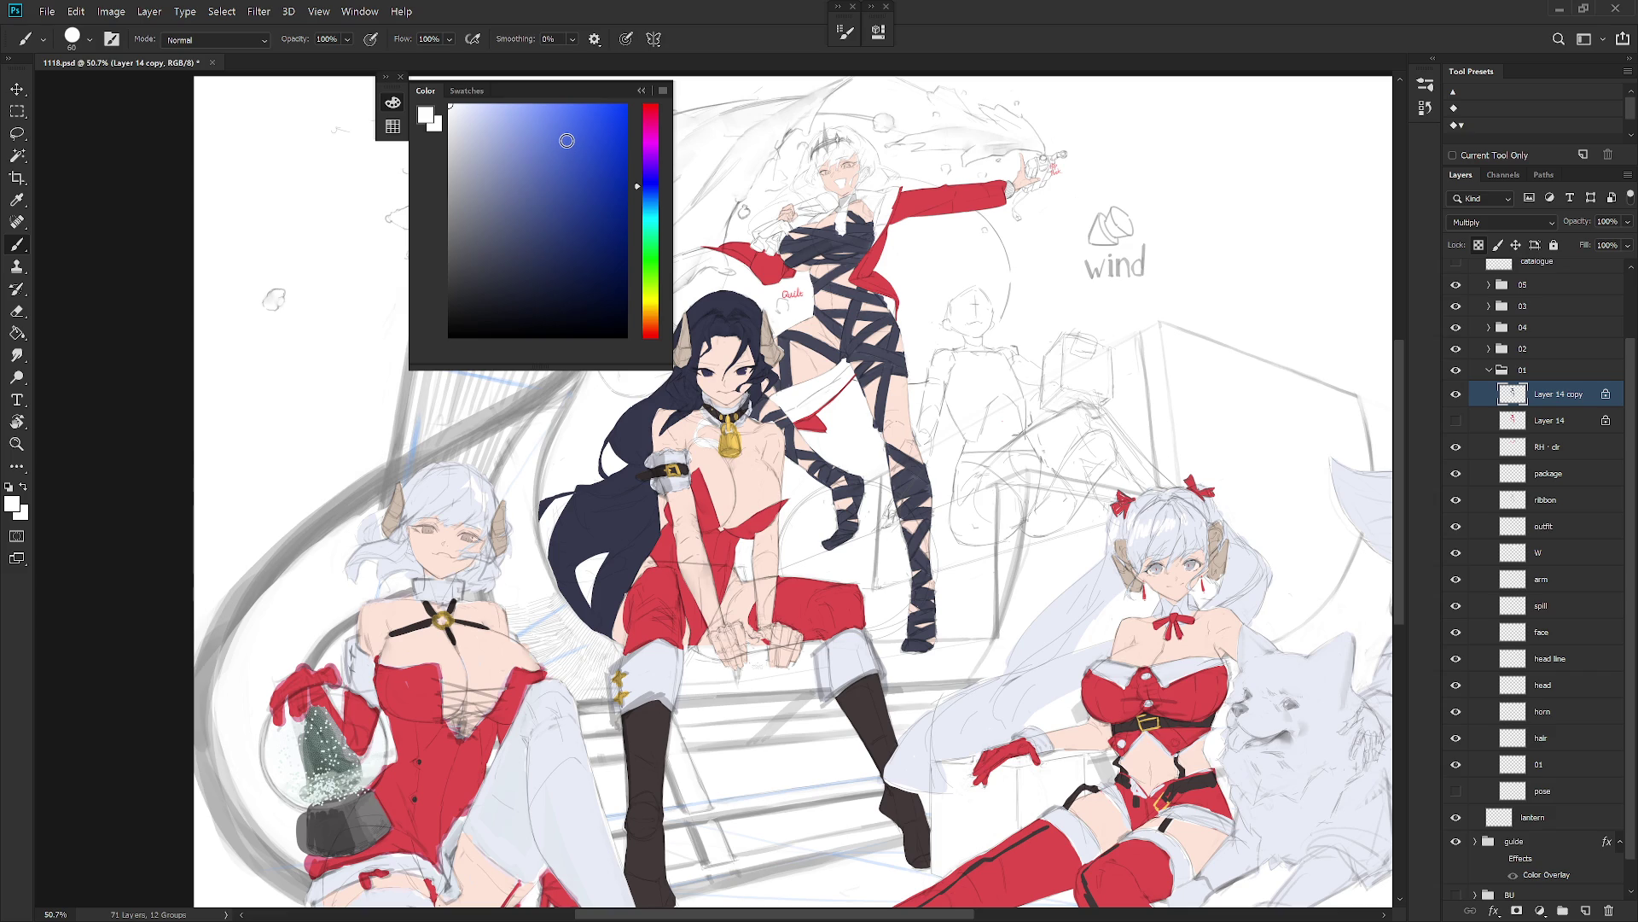
left_click(654, 88)
mouse_move(1073, 285)
left_mouse_down()
mouse_move(930, 294)
mouse_move(958, 298)
left_mouse_up()
key("ctrl+s")
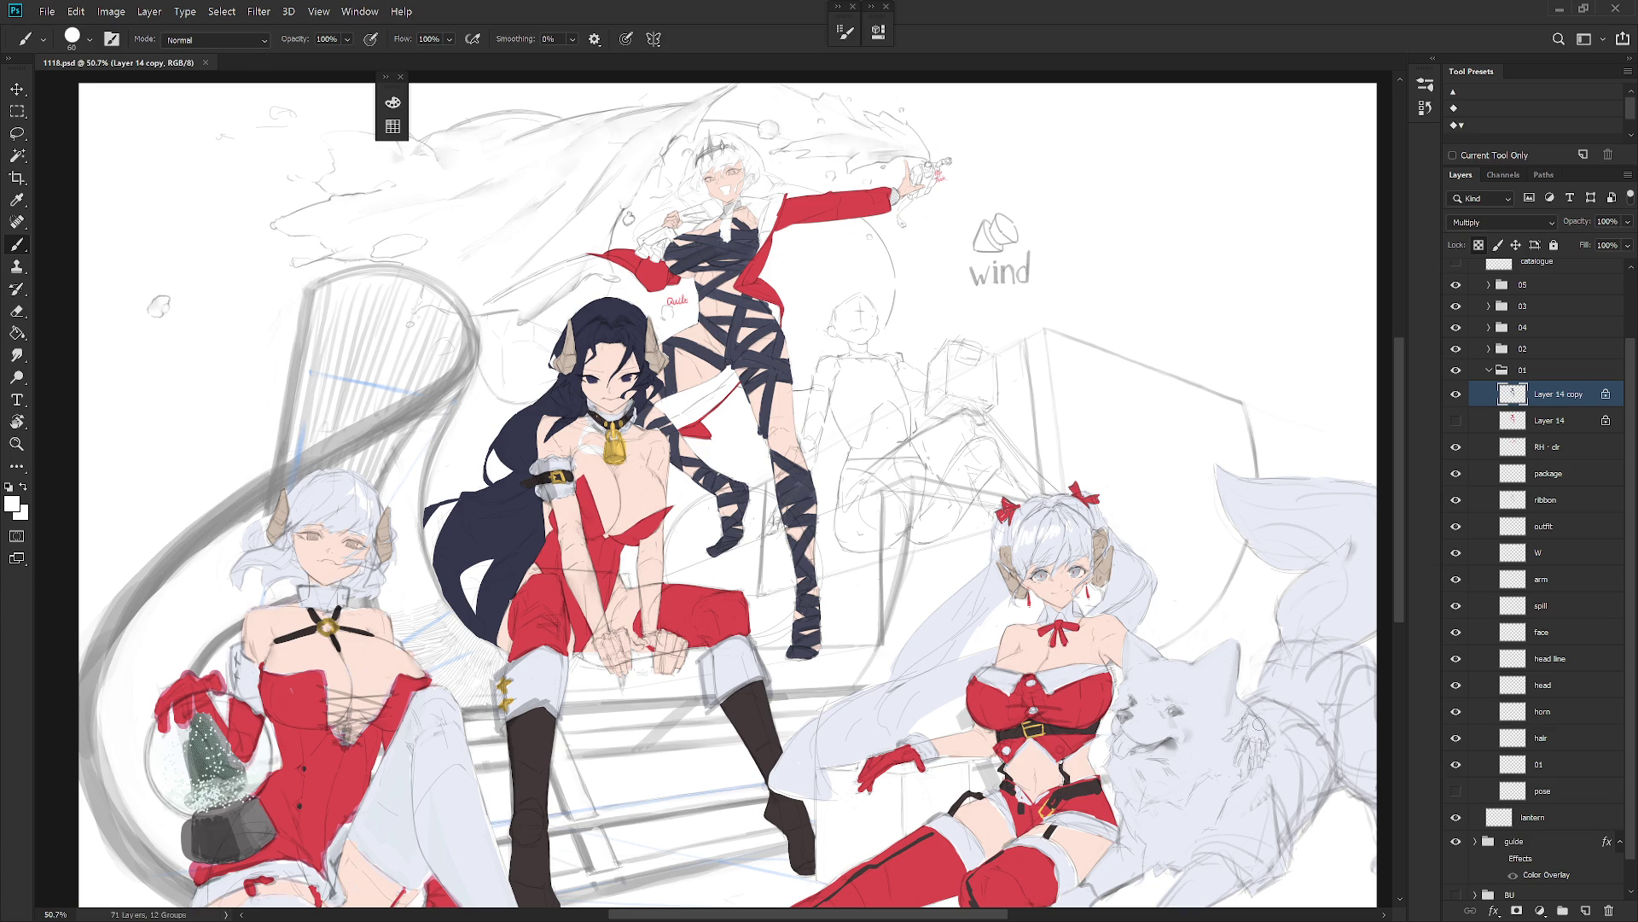
Step: Expand the guide group to check its layers and save the illustration
scroll(1547, 750, "down", 1)
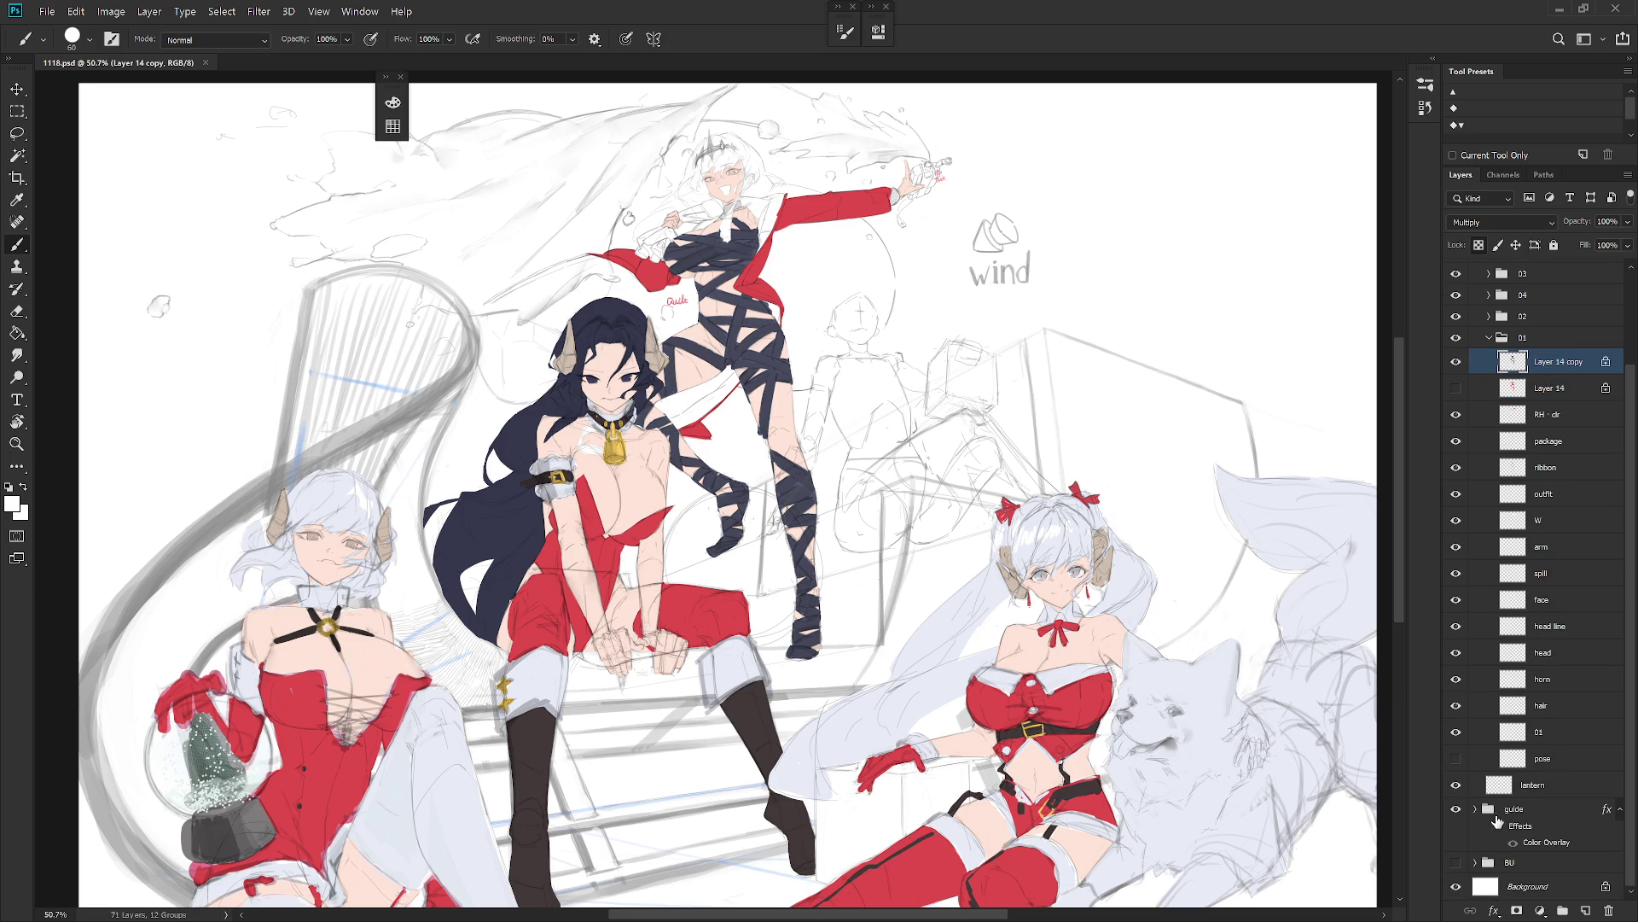
left_click(1478, 809)
scroll(1497, 774, "down", 2)
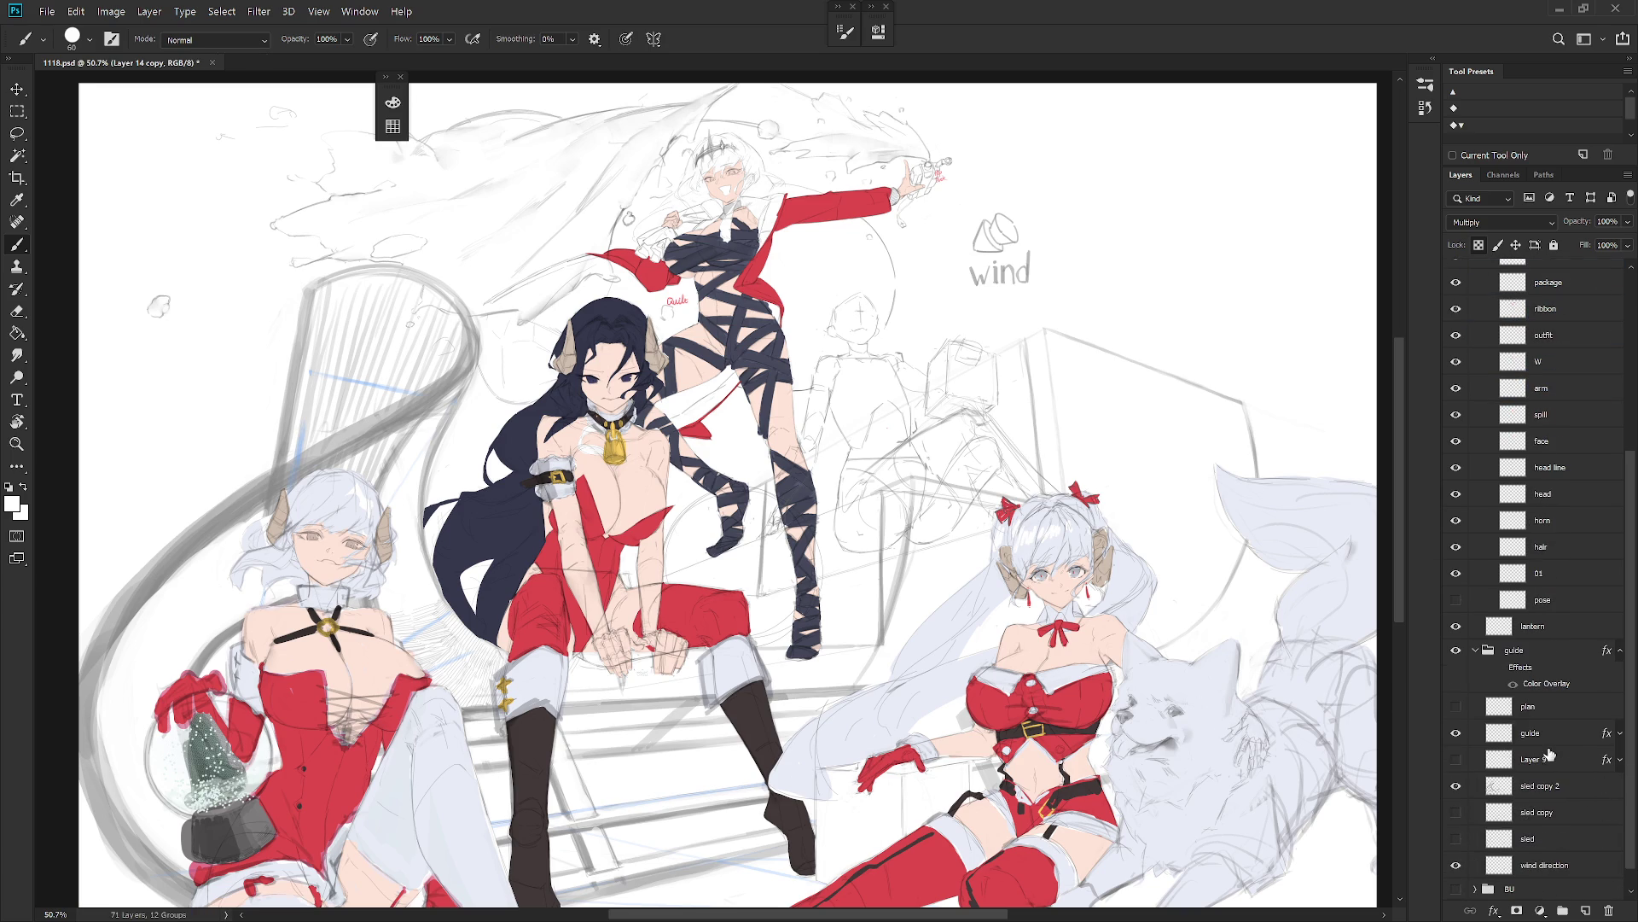
key("ctrl+s")
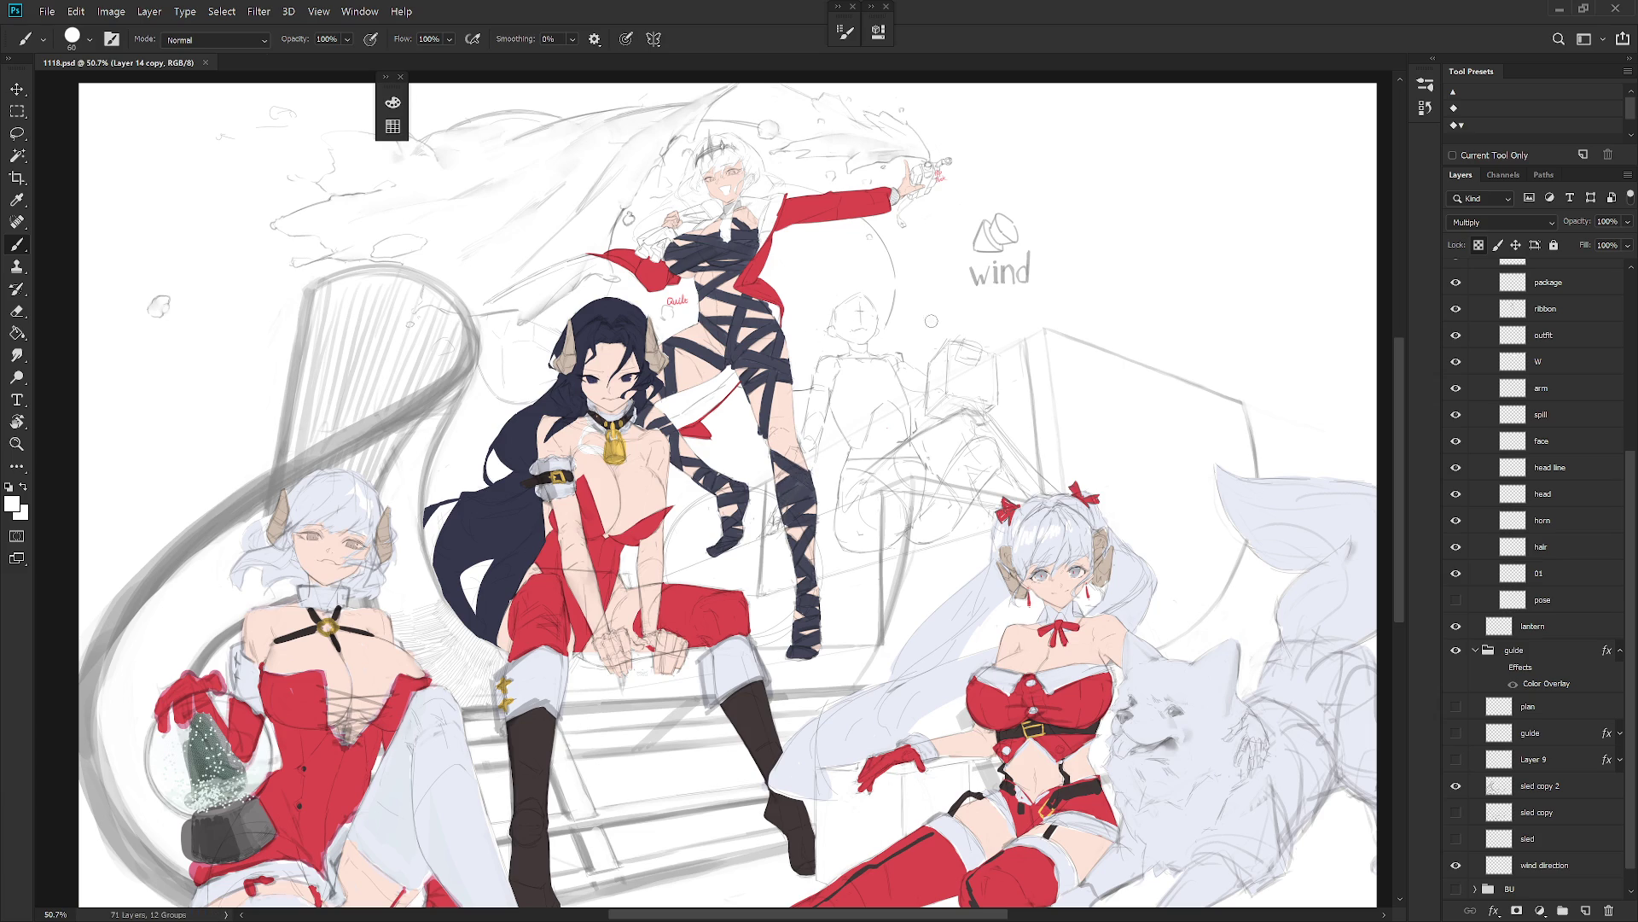
scroll(1593, 358, "up", 3)
scroll(1592, 382, "up", 3)
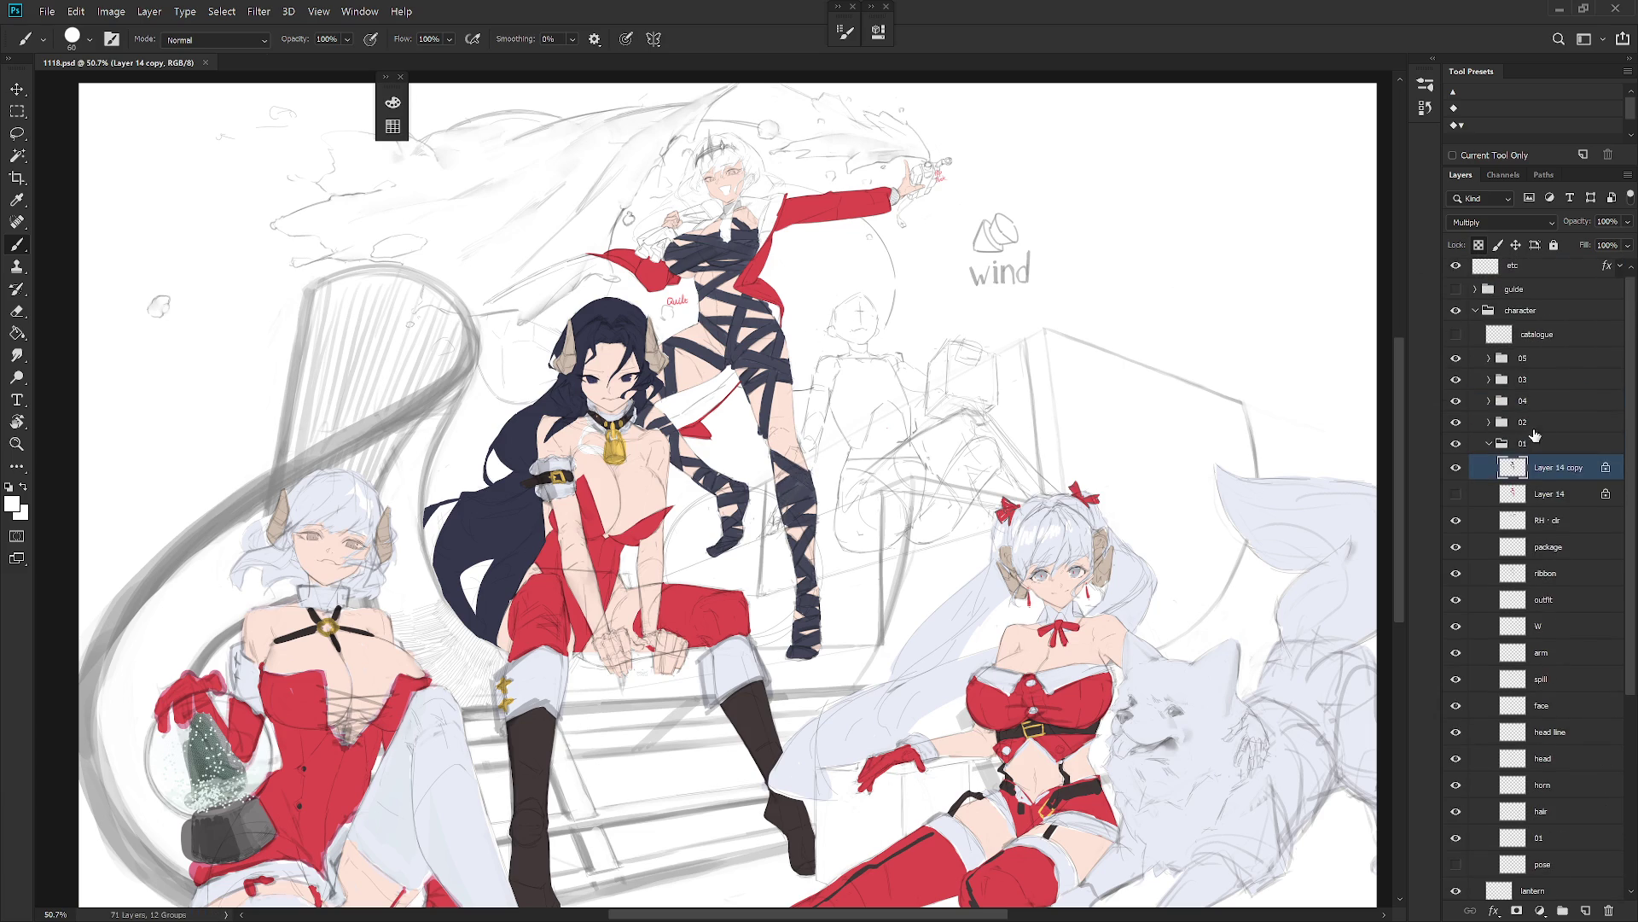
Step: Rename Layer 14 copy to ribbon, collapse the 01 and character groups, and save
double_click(1566, 469)
type("ribbon")
key("Tab")
type("ribbon")
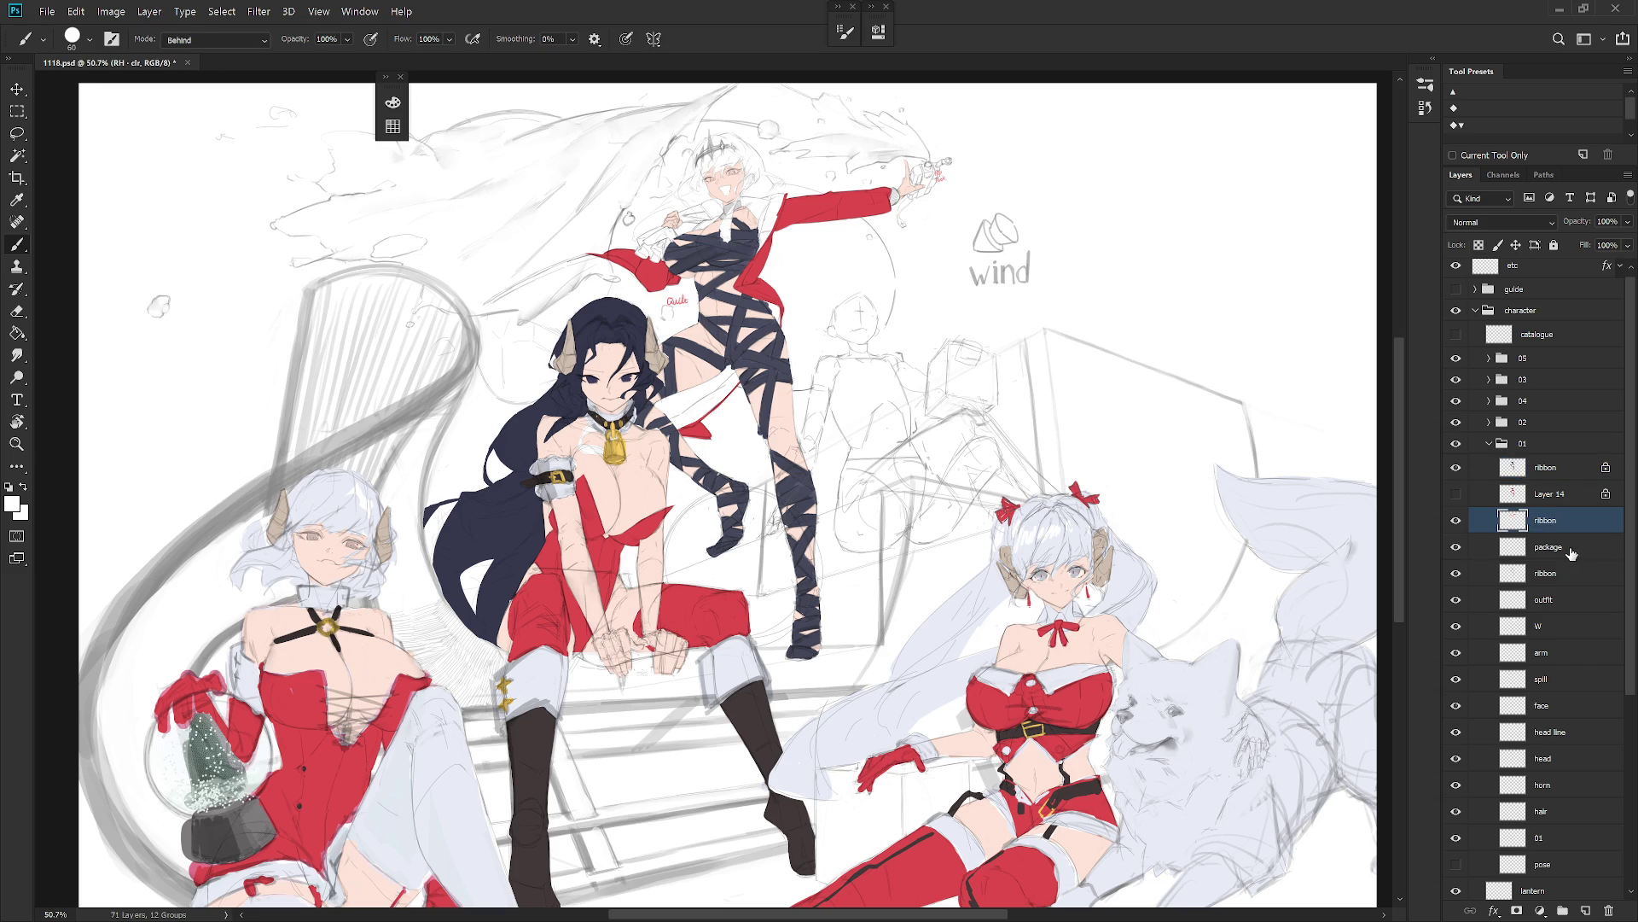
key("Escape")
left_click(1548, 493)
left_click(1490, 443)
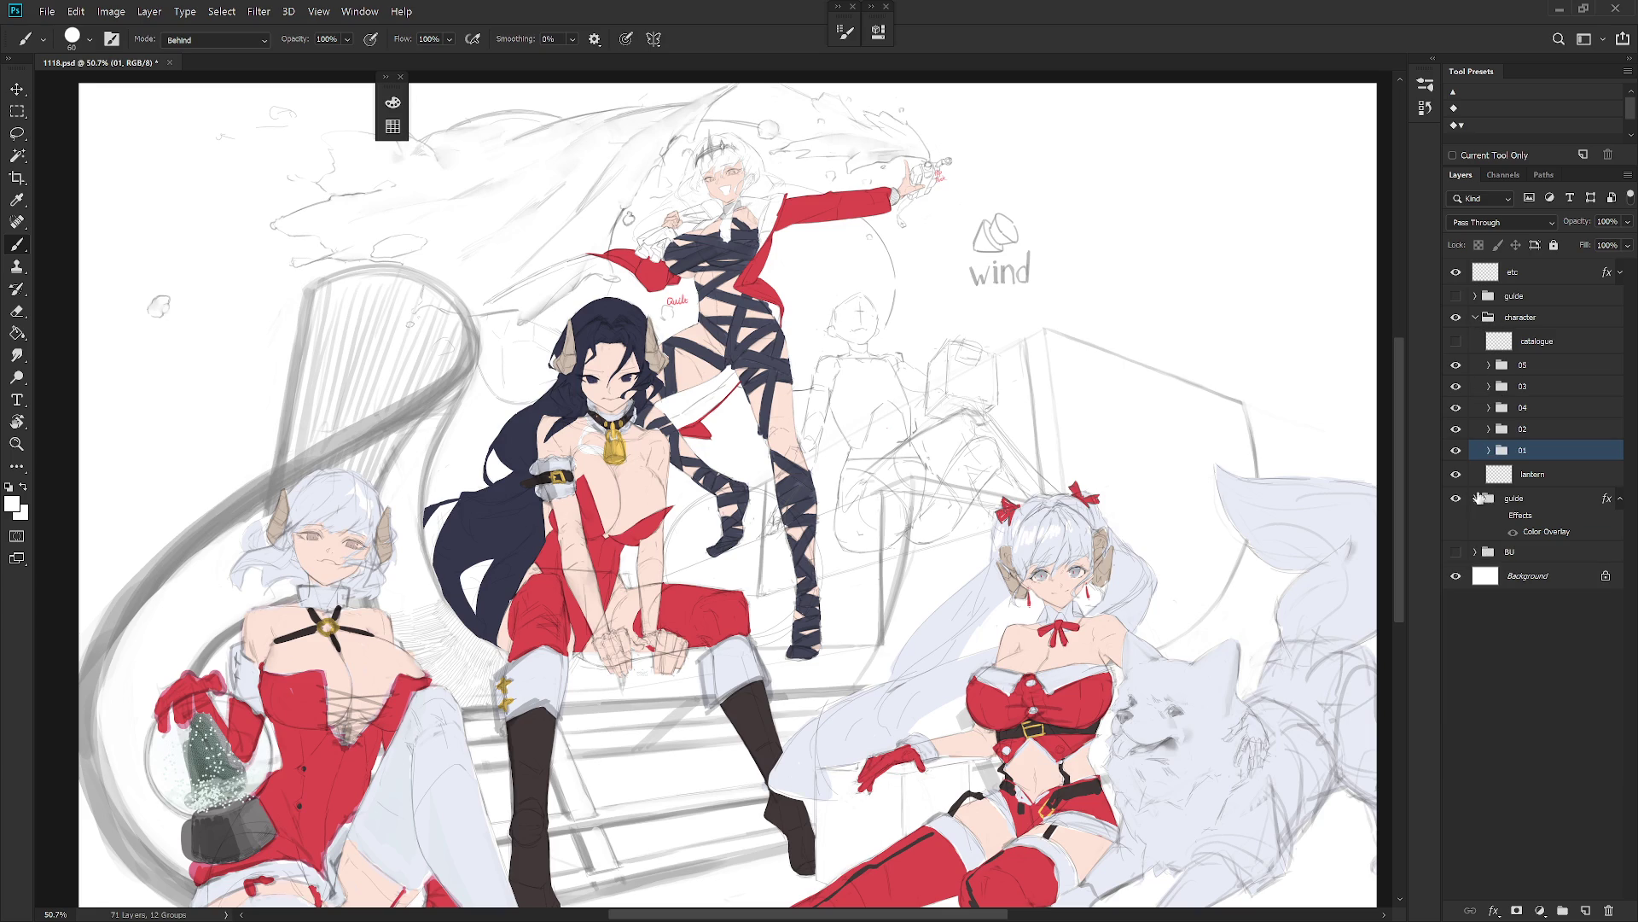
left_click(1475, 317)
key("ctrl+s")
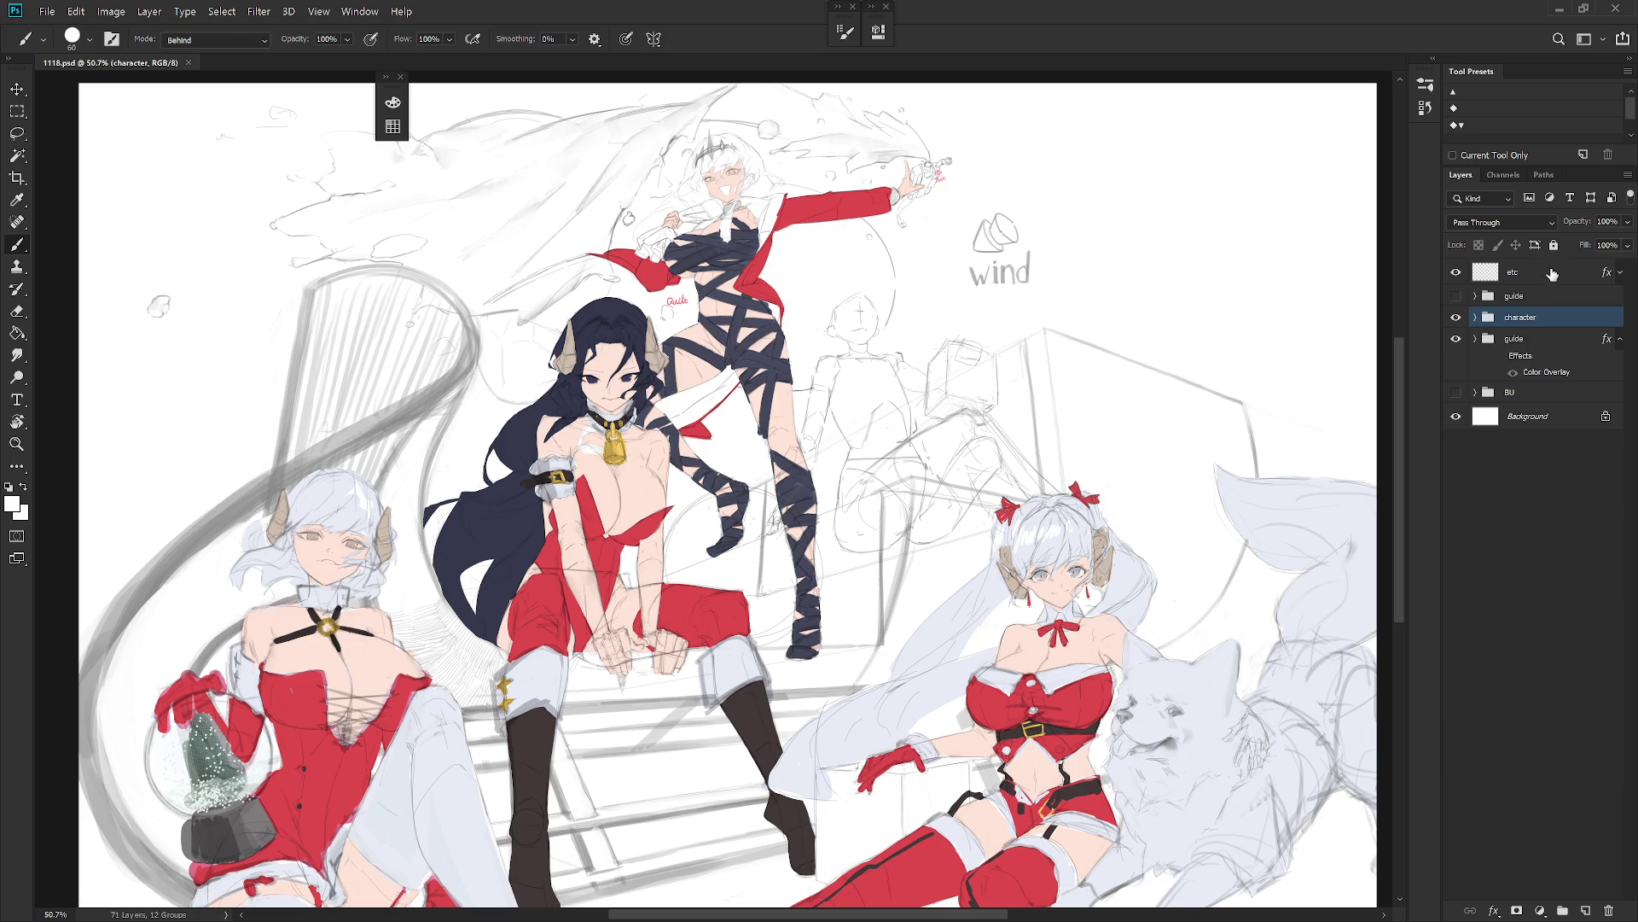
Step: Add a new layer named del above the etc layer
left_click(1557, 273)
key("ctrl+shift+n")
type("del")
key("Return")
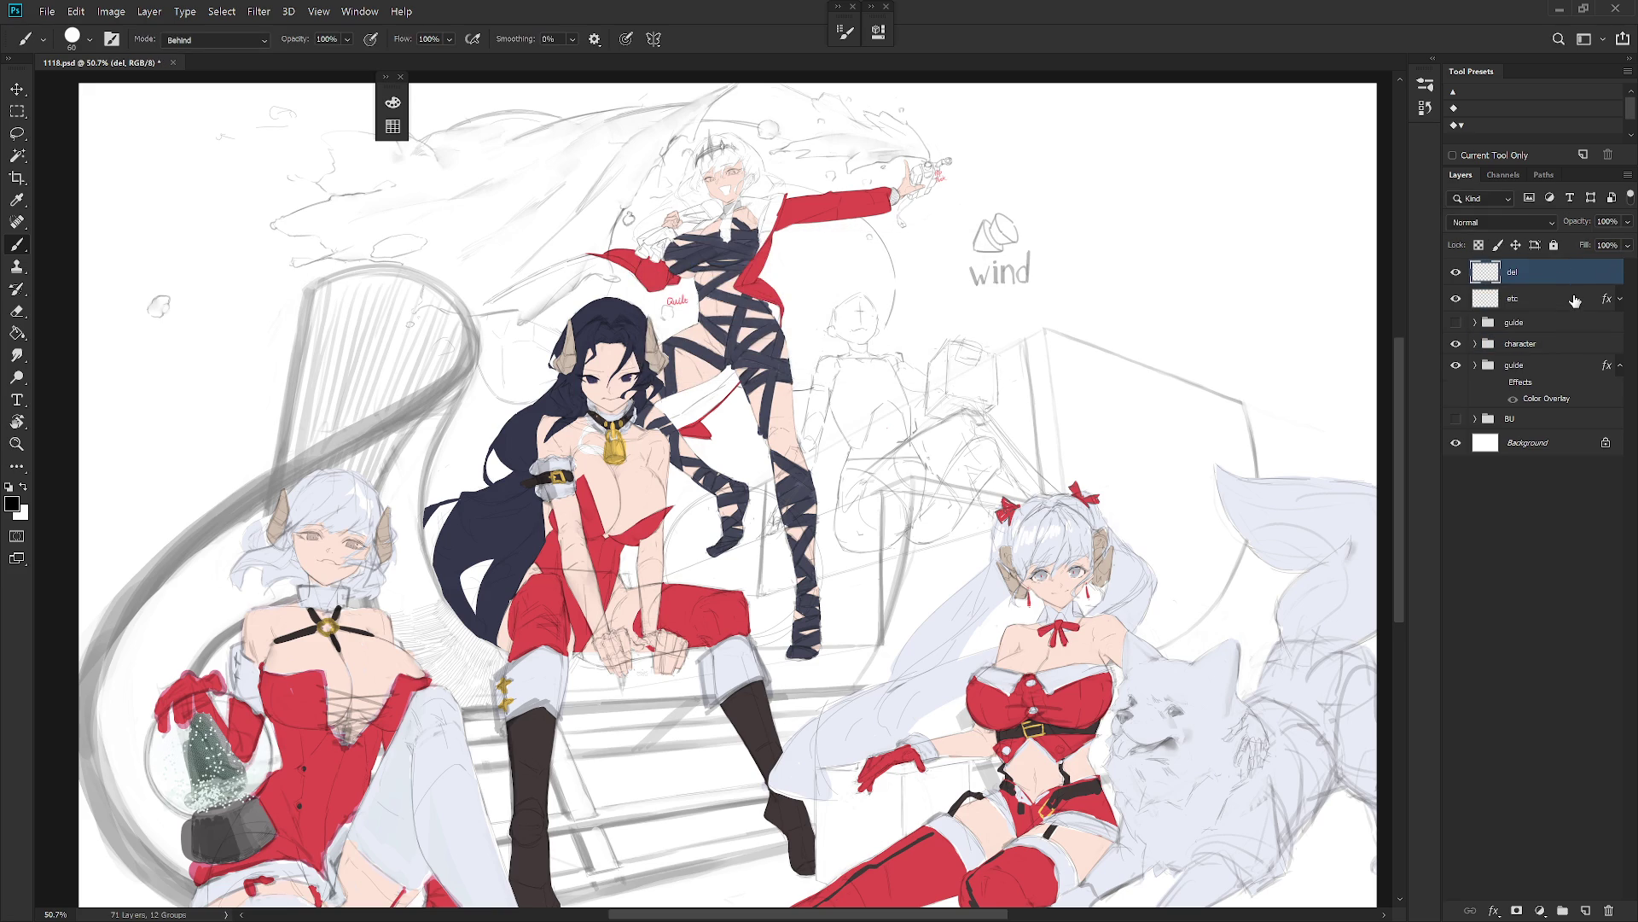
Step: Set a red foreground colour and the Draw 02 brush at 200 px
right_click(414, 94, "alt+shift")
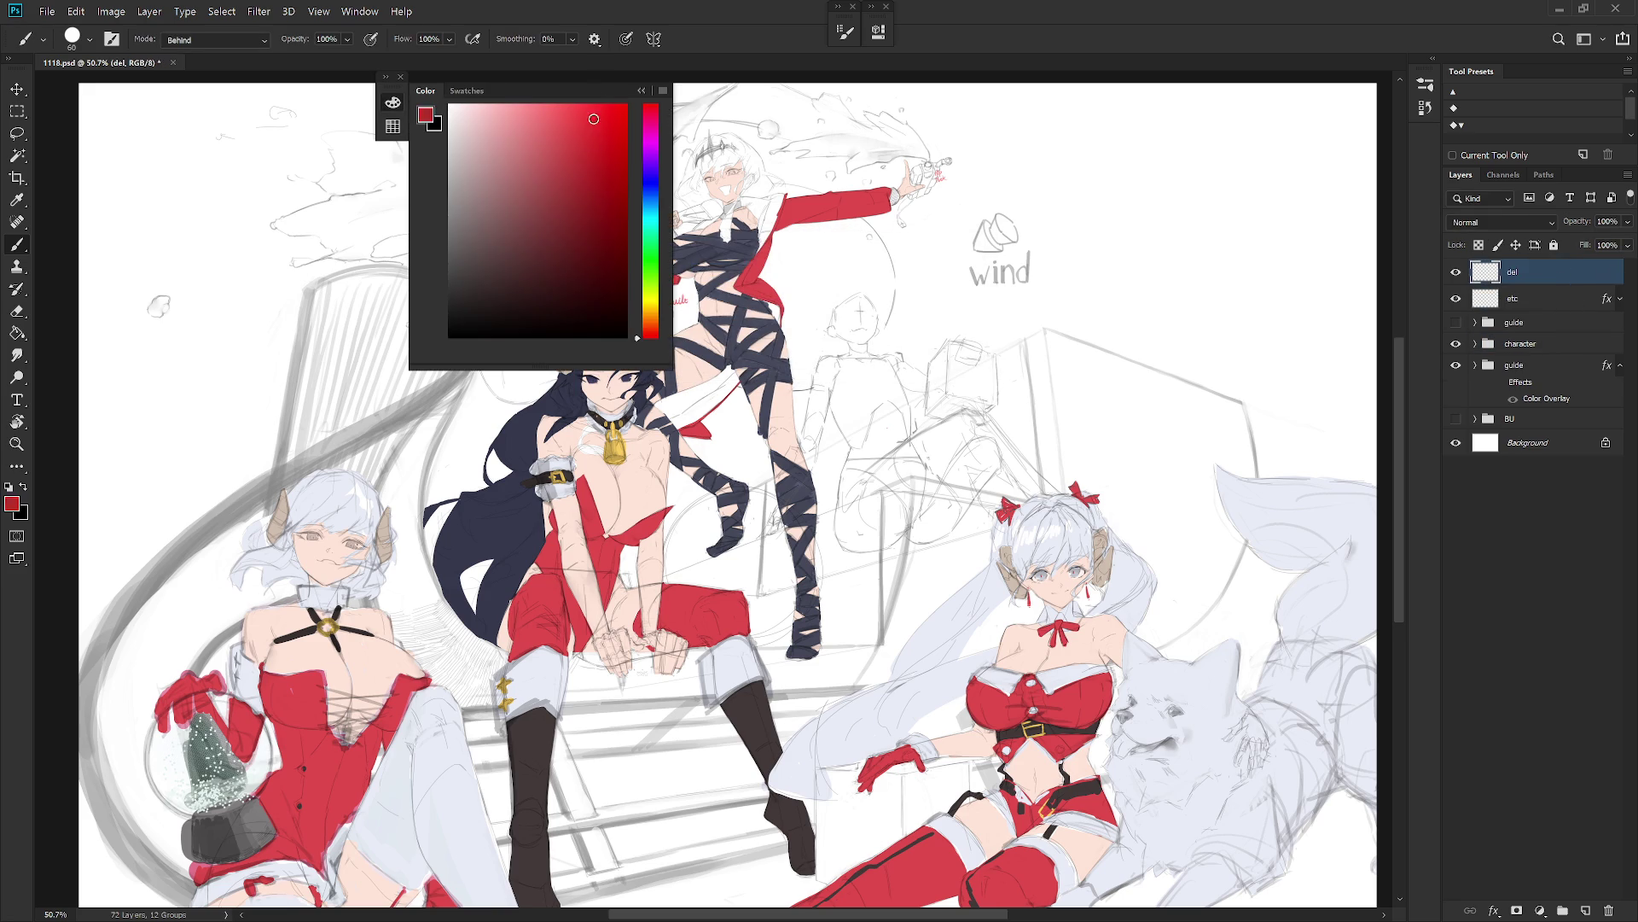
right_click(794, 307)
left_click(922, 627)
left_click(843, 426)
key("bracketright")
key("bracketright")
key("bracketright")
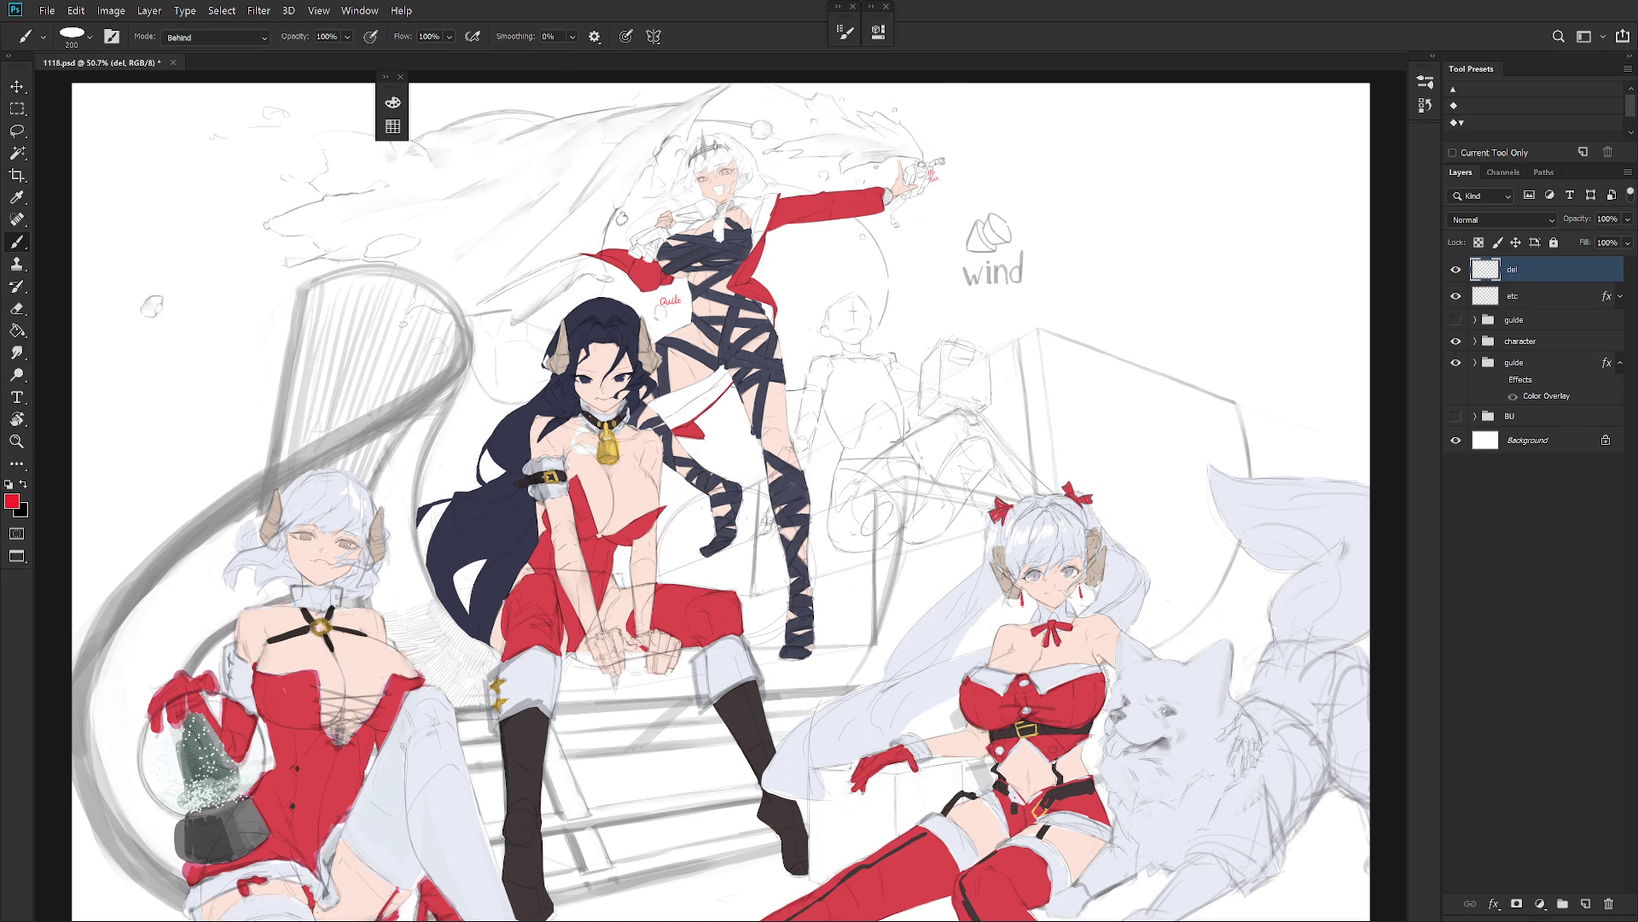
Step: Show the artwork full screen with a white surround, then bring the layers back
key("f")
right_click(1506, 607)
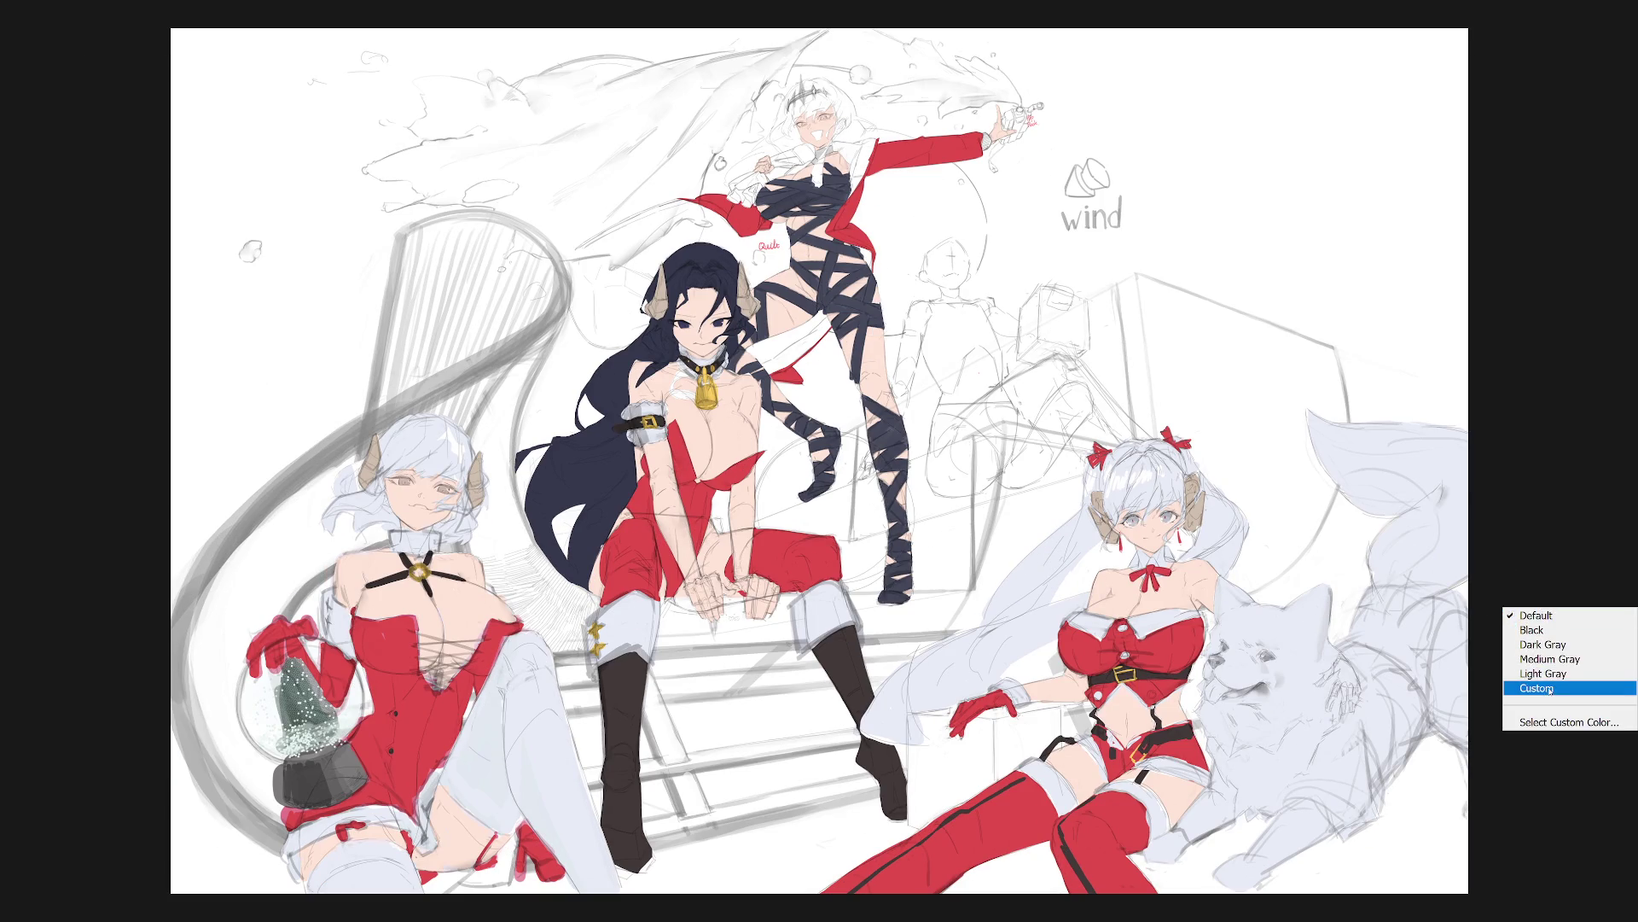
left_click(1548, 689)
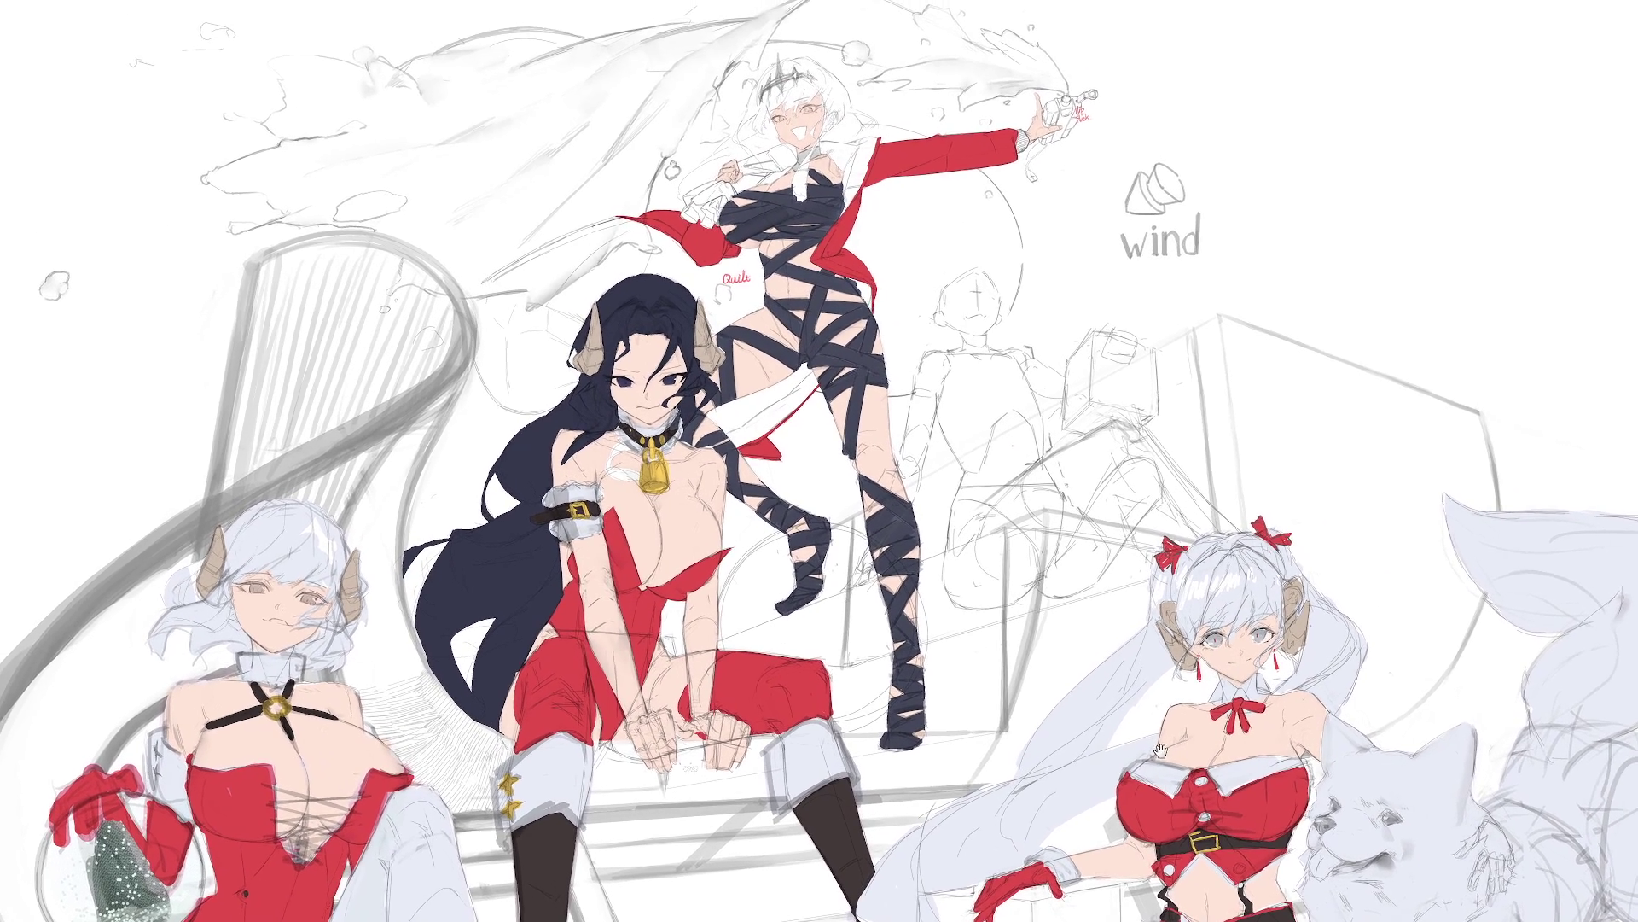
key("Tab")
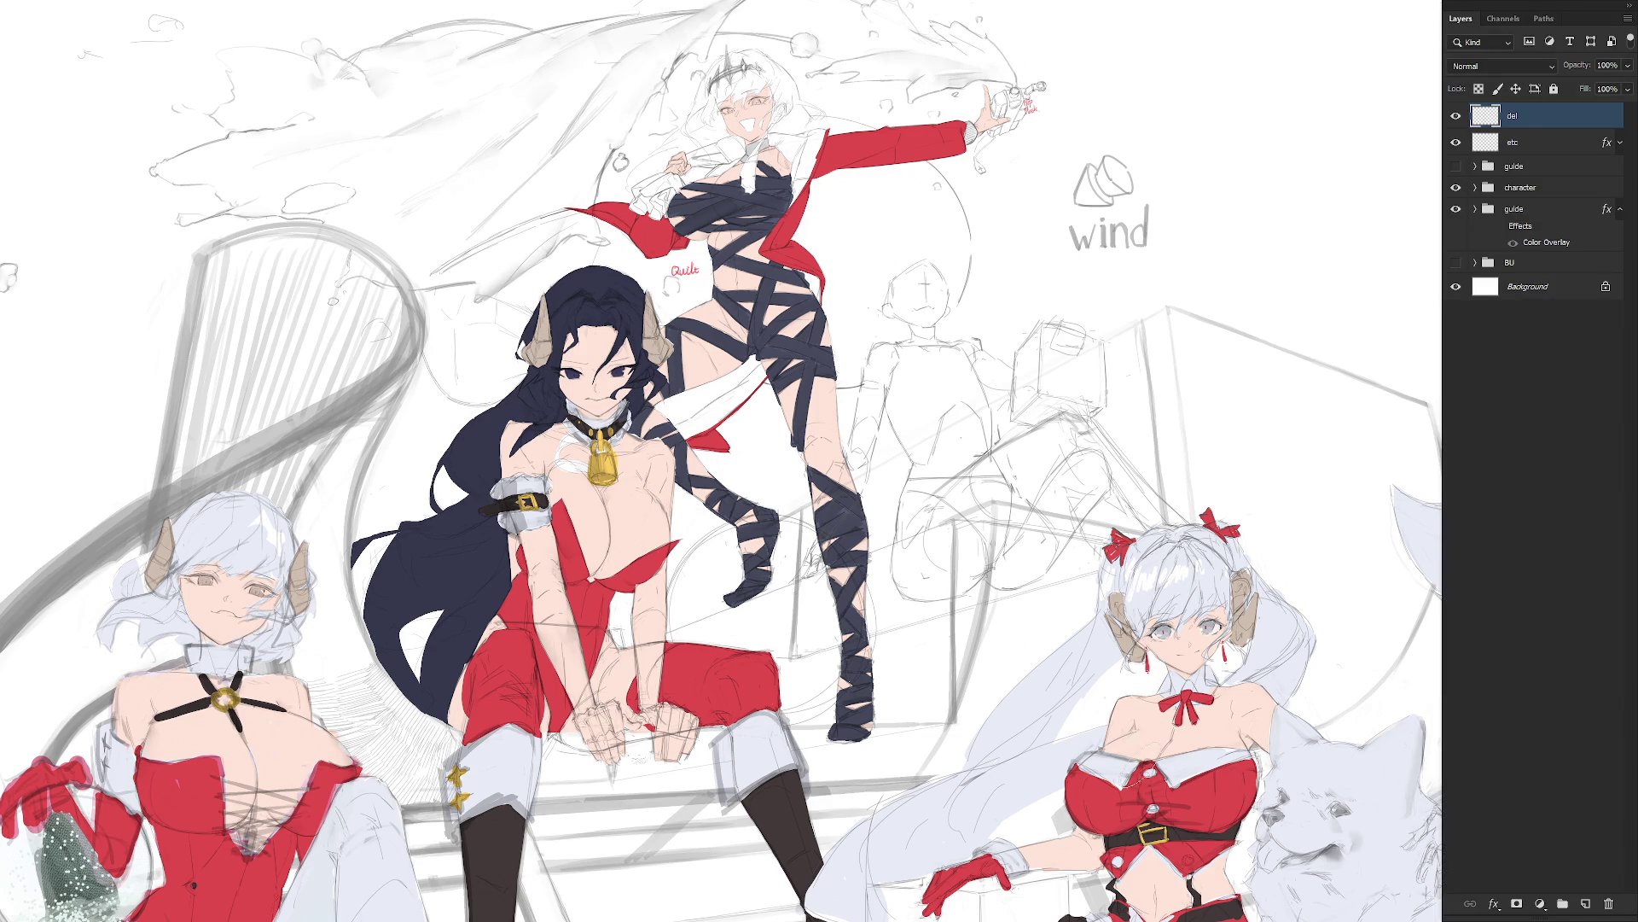
Step: Hand-letter THX FOR in black above the wind sketch on the right side
mouse_move(1148, 69)
left_mouse_down()
mouse_move(1111, 106)
mouse_move(1139, 89)
left_mouse_up()
mouse_move(1106, 94)
left_mouse_down()
mouse_move(1090, 148)
mouse_move(1114, 143)
left_mouse_up()
mouse_move(1120, 111)
left_mouse_down()
mouse_move(1148, 99)
mouse_move(1146, 145)
left_mouse_up()
mouse_move(1184, 90)
left_mouse_down()
mouse_move(1176, 145)
mouse_move(1216, 144)
left_mouse_up()
mouse_move(1213, 98)
left_mouse_down()
mouse_move(1191, 145)
mouse_move(1275, 91)
left_mouse_up()
mouse_move(1233, 120)
left_mouse_down()
mouse_move(1265, 116)
mouse_move(1234, 152)
left_mouse_up()
mouse_move(1304, 87)
left_mouse_down()
mouse_move(1365, 141)
mouse_move(1333, 149)
left_mouse_up()
mouse_move(1092, 181)
left_mouse_down()
mouse_move(1088, 244)
mouse_move(1145, 177)
left_mouse_up()
Step: Letter the word WATCHING on the line below THX FOR
left_click_drag(1148, 251, 1170, 179)
mouse_move(1174, 179)
left_mouse_down()
mouse_move(1193, 252)
mouse_move(1229, 170)
left_mouse_up()
left_click_drag(1205, 175, 1202, 247)
mouse_move(1276, 186)
left_mouse_down()
mouse_move(1239, 256)
mouse_move(1258, 252)
left_mouse_up()
mouse_move(1260, 217)
left_mouse_down()
mouse_move(1297, 213)
mouse_move(1294, 252)
left_mouse_up()
mouse_move(1324, 175)
left_mouse_down()
mouse_move(1321, 238)
mouse_move(1369, 246)
left_mouse_up()
mouse_move(1374, 167)
left_mouse_down()
mouse_move(1376, 247)
mouse_move(1423, 241)
mouse_move(1442, 217)
left_mouse_up()
left_click_drag(1438, 213, 1432, 256)
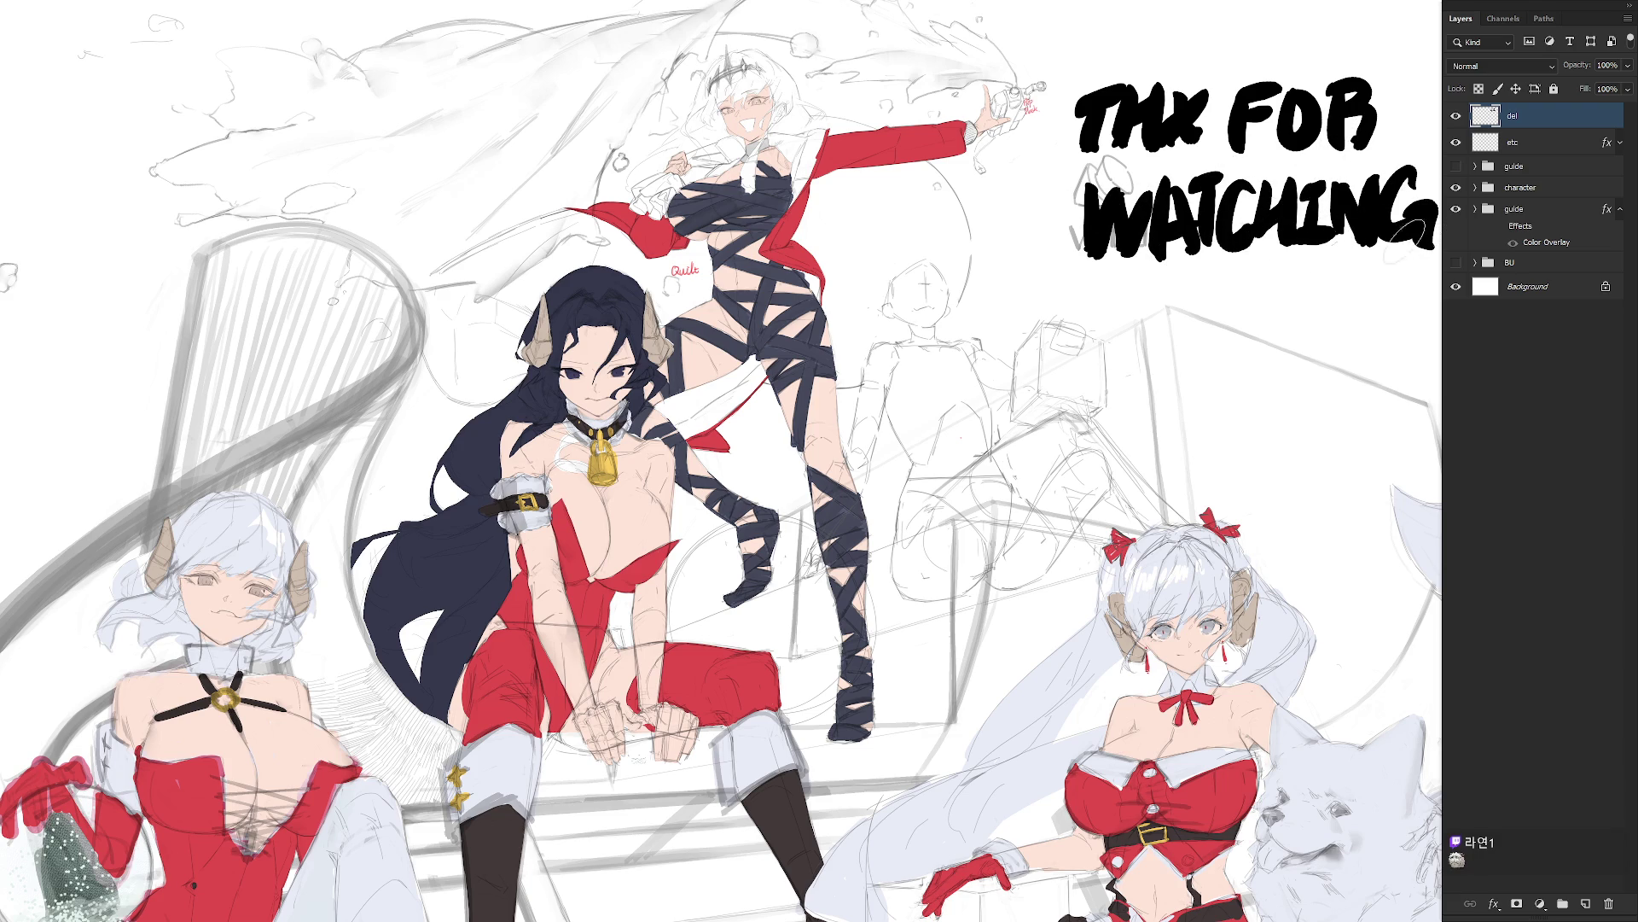
Step: Letter GN! and BYE! on separate lines below WATCHING
mouse_move(1185, 297)
left_mouse_down()
mouse_move(1170, 386)
mouse_move(1187, 386)
mouse_move(1199, 295)
left_mouse_up()
left_click_drag(1199, 294, 1244, 375)
mouse_move(1247, 380)
left_mouse_down()
mouse_move(1261, 290)
mouse_move(1282, 354)
left_mouse_up()
left_click(1284, 373)
mouse_move(1186, 426)
left_mouse_down()
mouse_move(1180, 499)
mouse_move(1284, 428)
mouse_move(1261, 504)
left_mouse_up()
mouse_move(1290, 429)
left_mouse_down()
mouse_move(1340, 424)
mouse_move(1287, 500)
left_mouse_up()
mouse_move(1293, 462)
left_mouse_down()
mouse_move(1331, 463)
mouse_move(1336, 496)
left_mouse_up()
left_click_drag(1365, 420, 1352, 483)
left_click(1355, 507)
Step: Draw a small smiley right of GN! with red blush dabs beside it
mouse_move(1350, 303)
left_mouse_down()
mouse_move(1370, 362)
mouse_move(1315, 341)
mouse_move(1336, 337)
left_mouse_up()
left_click_drag(1385, 333, 1391, 339)
left_click_drag(1397, 332, 1411, 339)
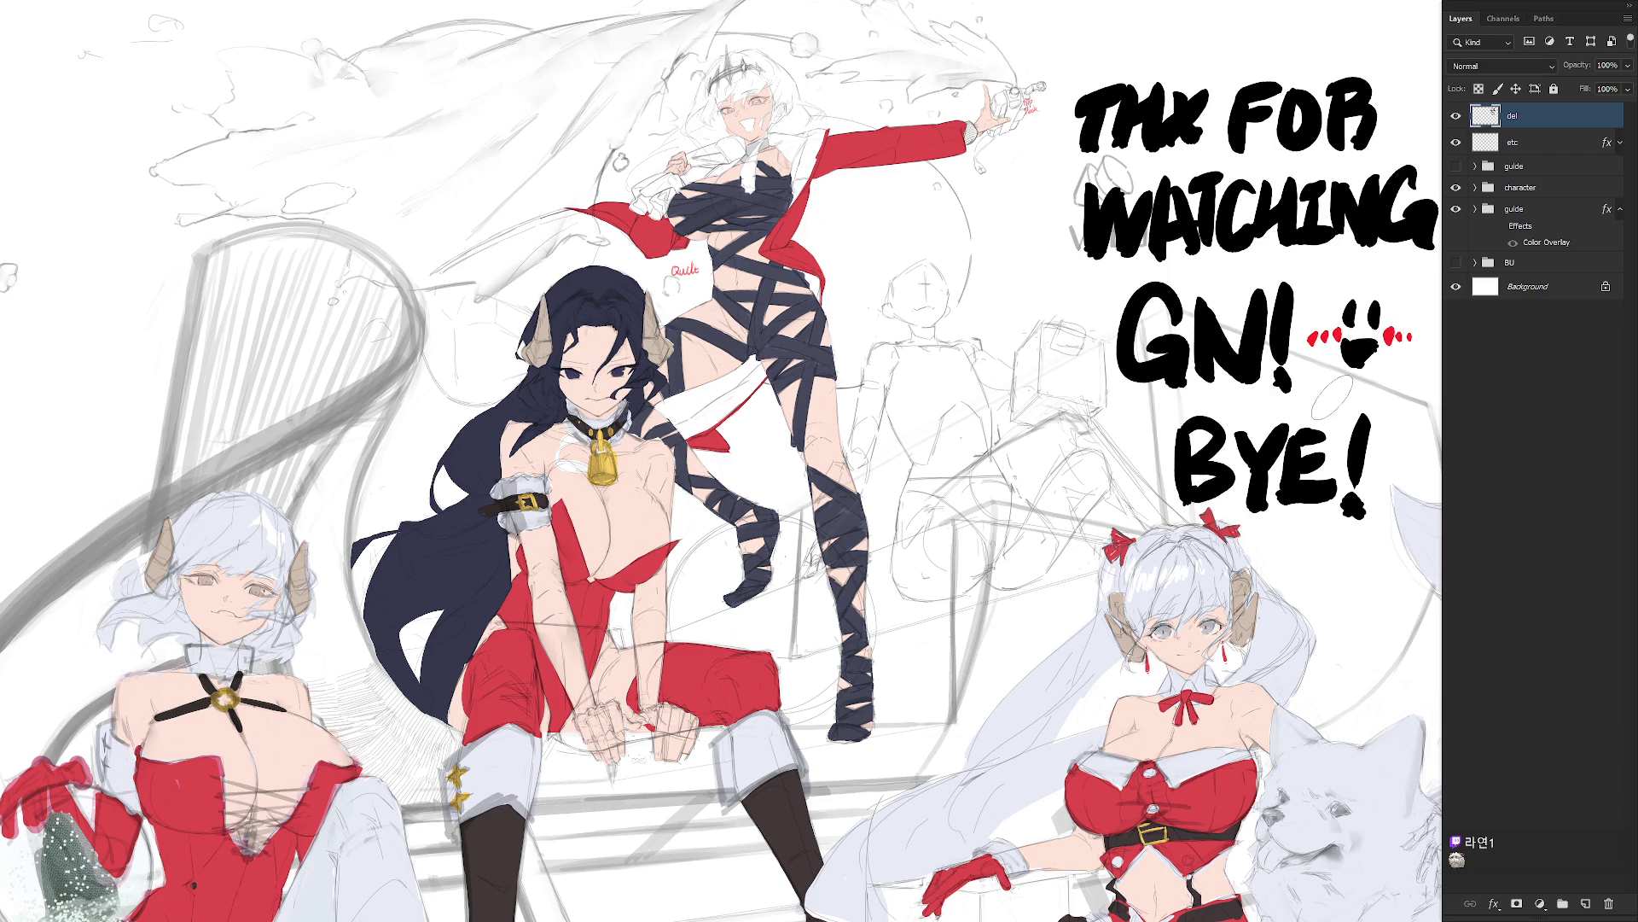